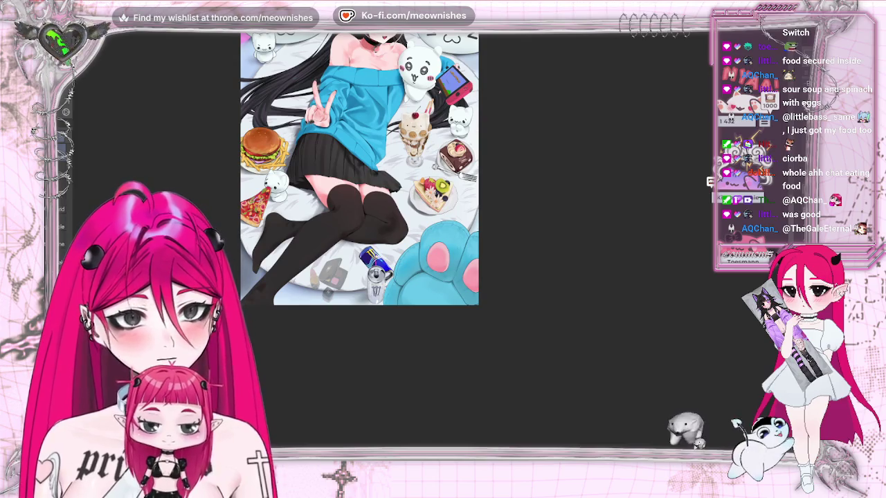
- Zoom in on the grey Chanel compact's lid to get ready to ink its left edge
scroll(443, 246, up, 5)
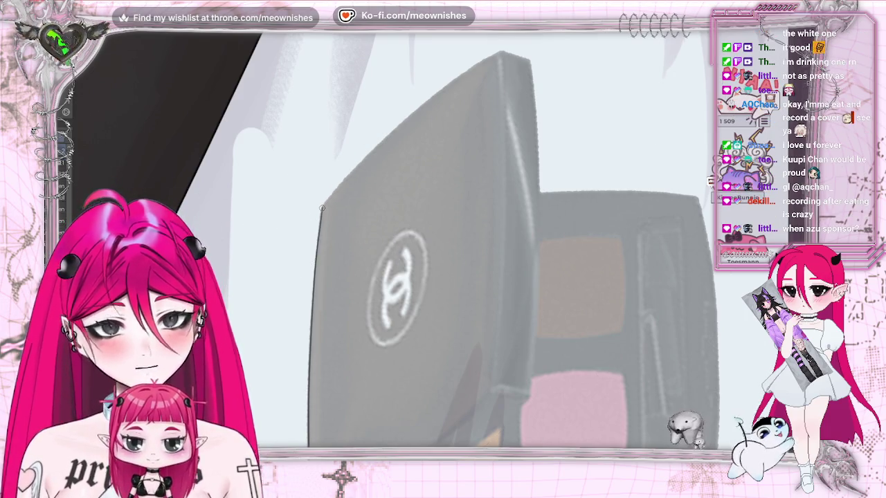
- Extend the lid edge line to its top corner, lighten that corner, and rotate the compact upright
drag(409, 116, 504, 51)
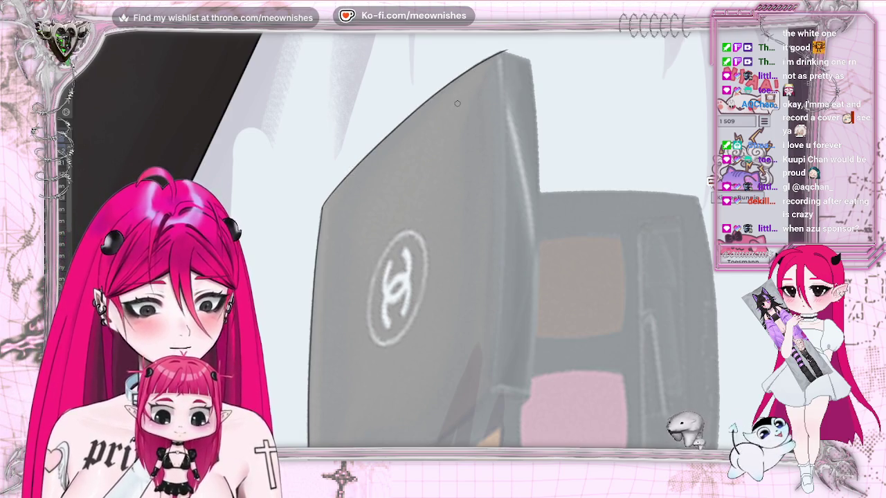
key(e)
drag(506, 74, 509, 43)
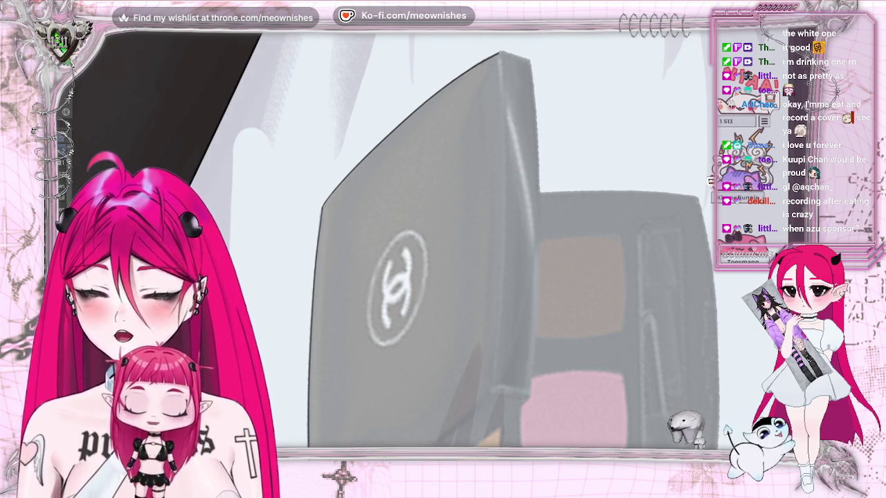
key(ctrl+bracketright)
key(ctrl+bracketright)
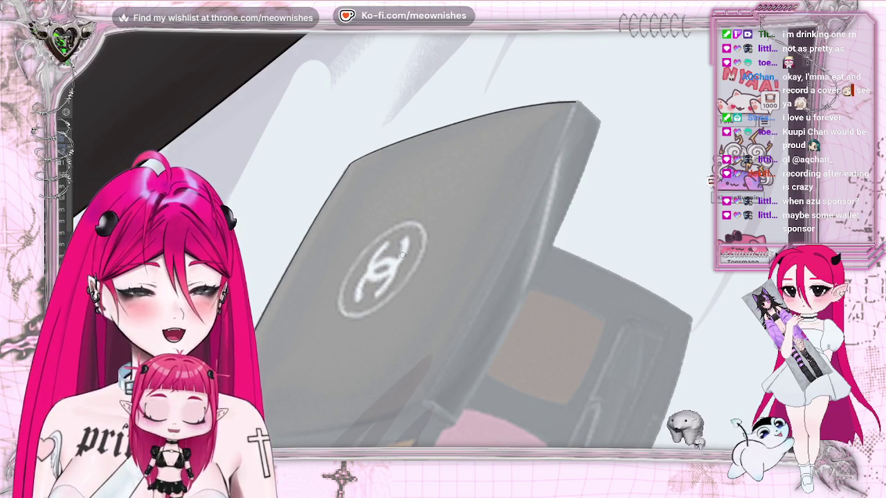
key(ctrl+bracketright)
key(ctrl+bracketright)
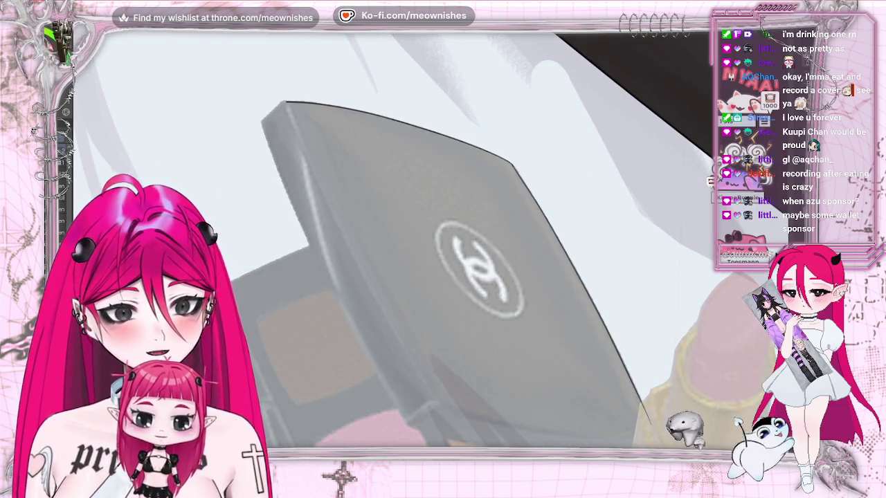
key(ctrl+bracketright)
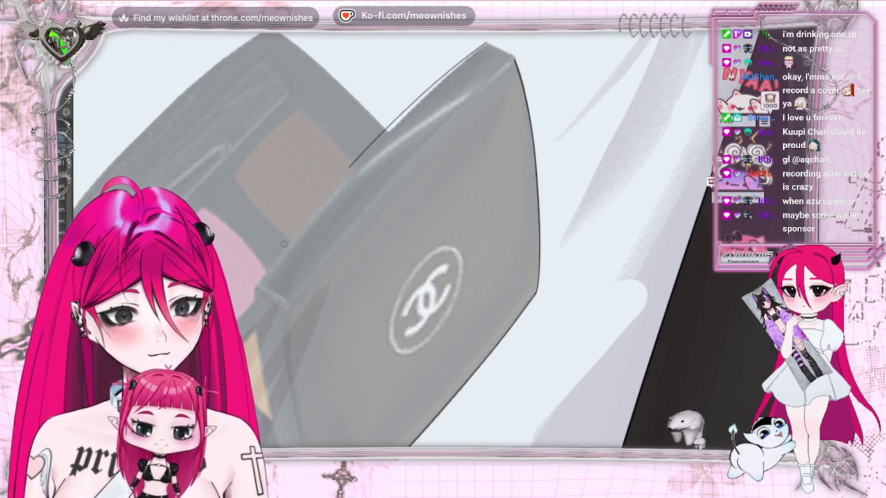
- Undo the diagonal line and the failed attempts at the lid's upper-left edge
key(ctrl+z)
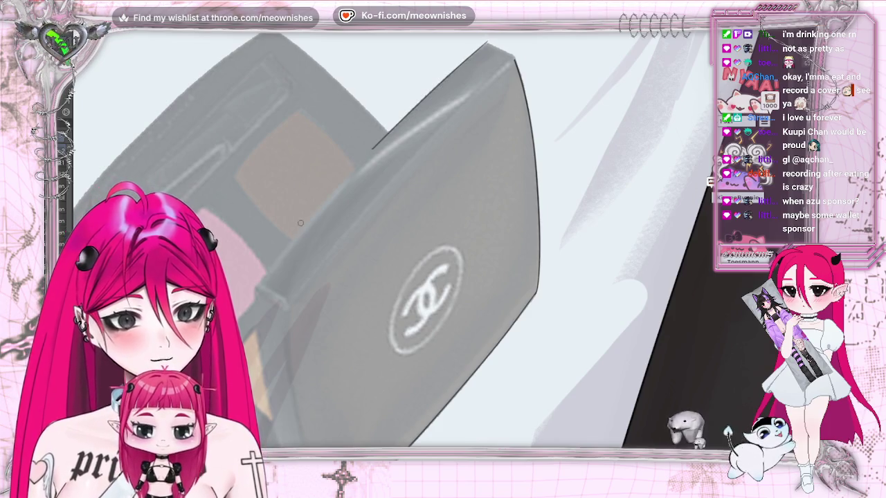
key(ctrl+z)
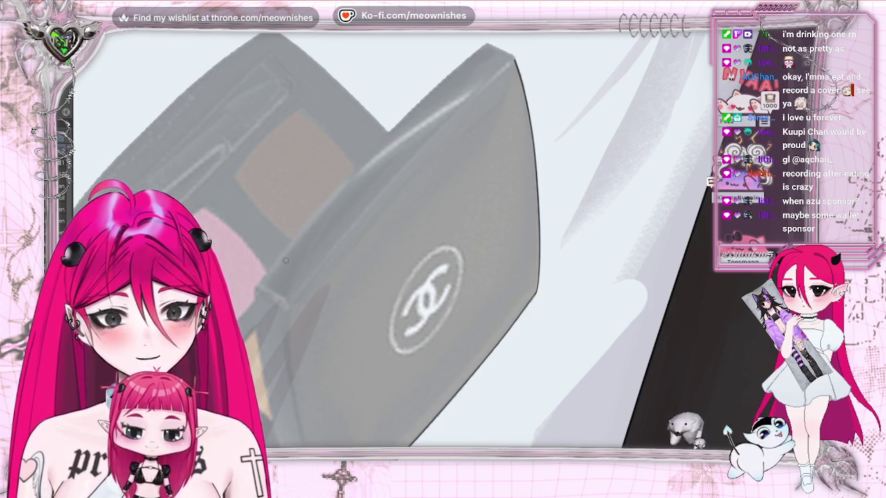
key(ctrl+z)
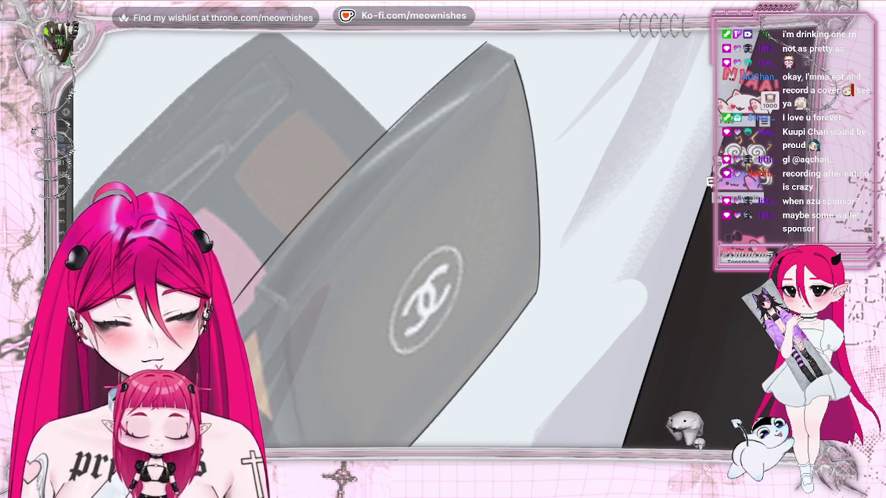
key(ctrl+z)
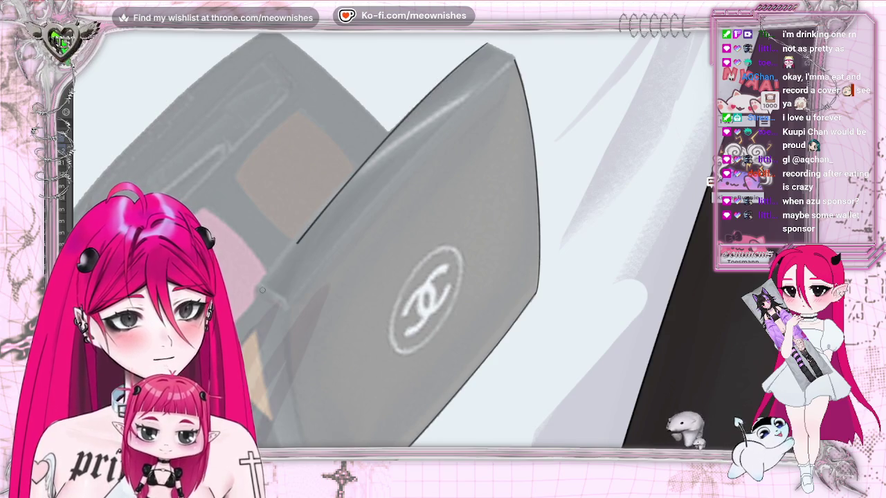
key(ctrl+z)
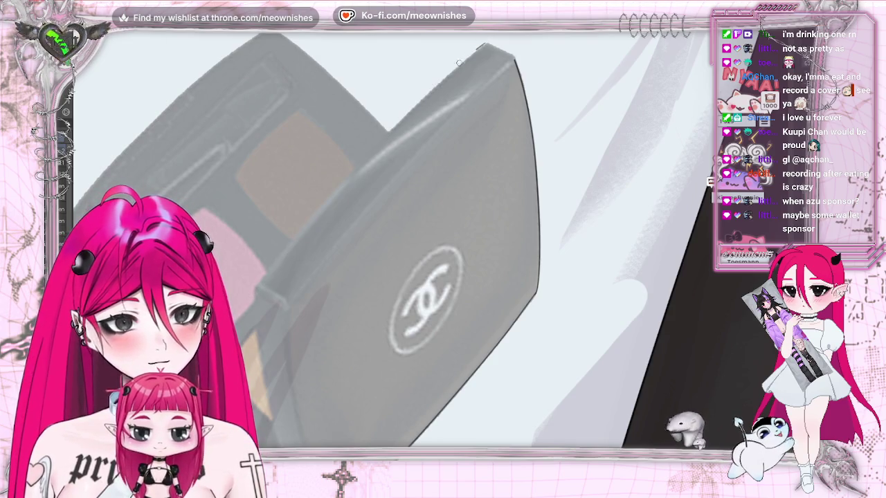
key(ctrl+z)
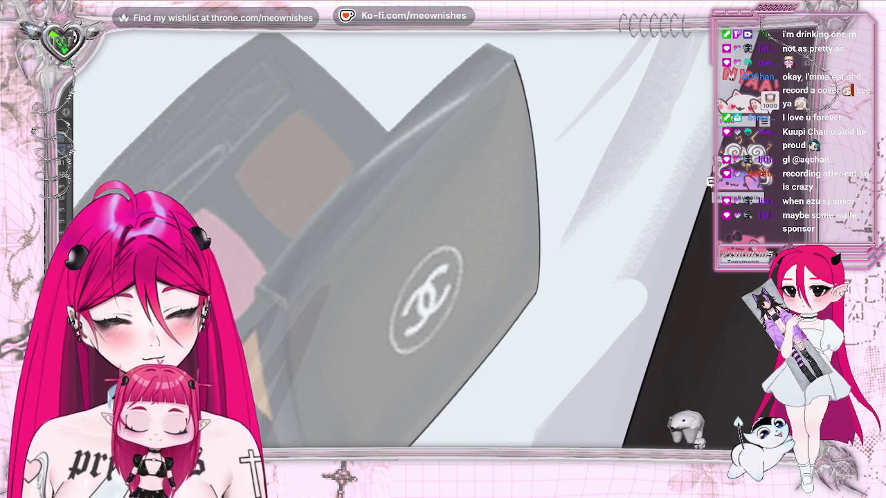
- Redraw the long upper-left lid edge cleanly and lasso a strip along it
drag(319, 214, 243, 310)
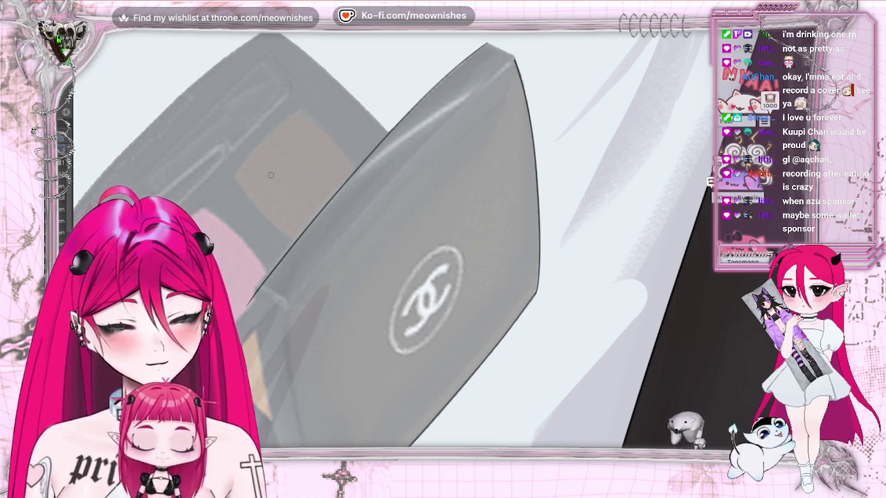
key(ctrl+z)
drag(277, 259, 493, 39)
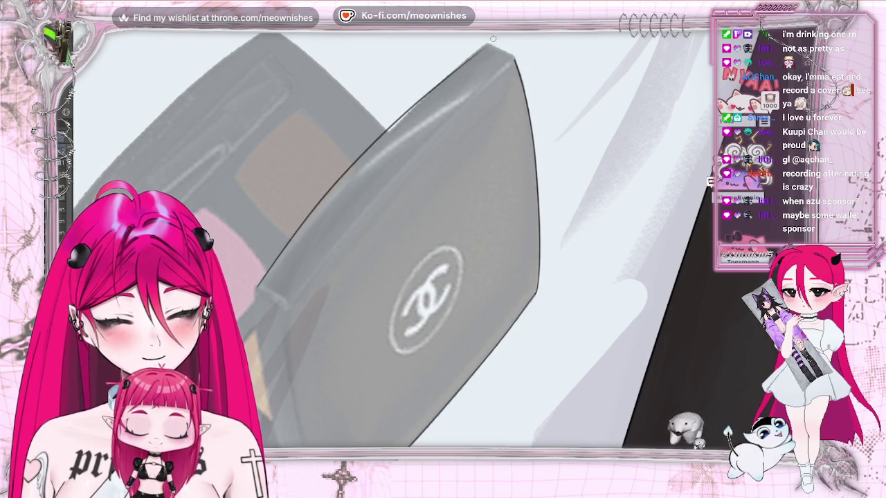
key(ctrl+z)
drag(403, 119, 253, 289)
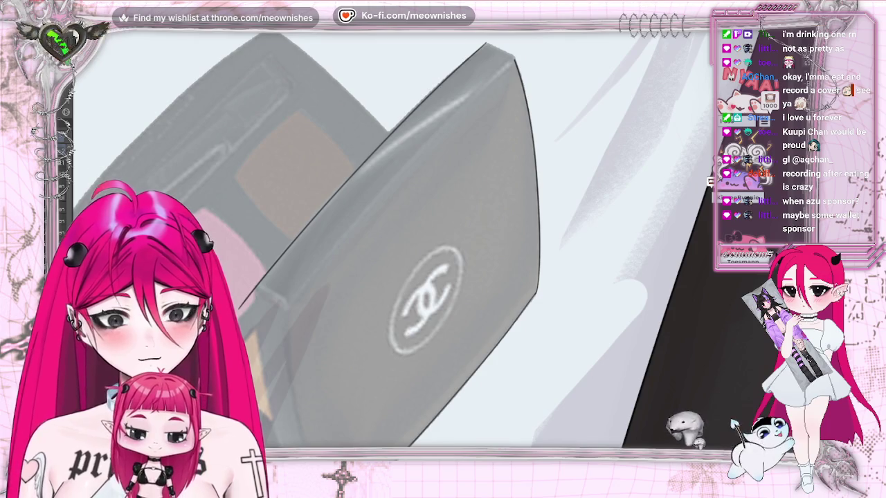
drag(270, 272, 465, 93)
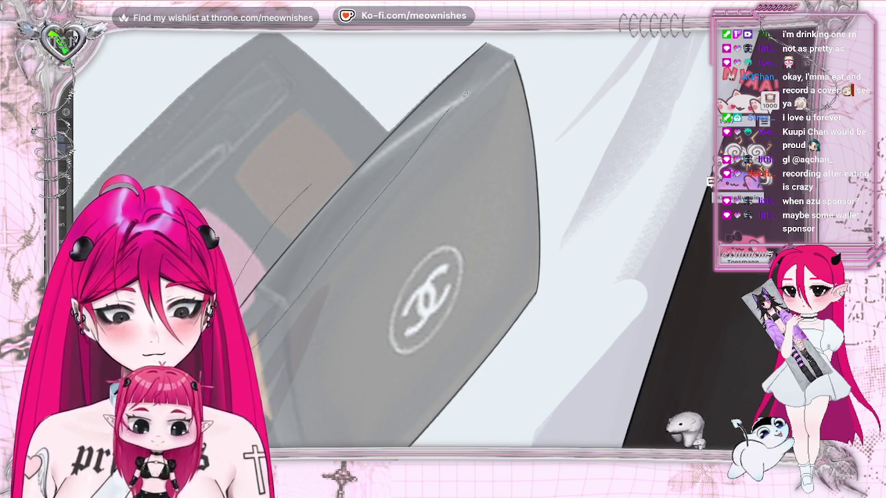
drag(326, 110, 310, 183)
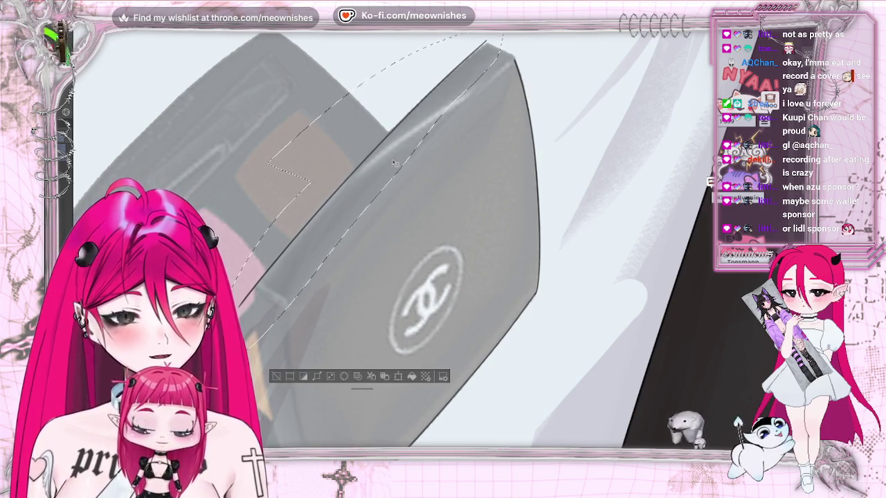
- Clear the selection and draw two lines down the lid's left corner for its thickness
key(ctrl+d)
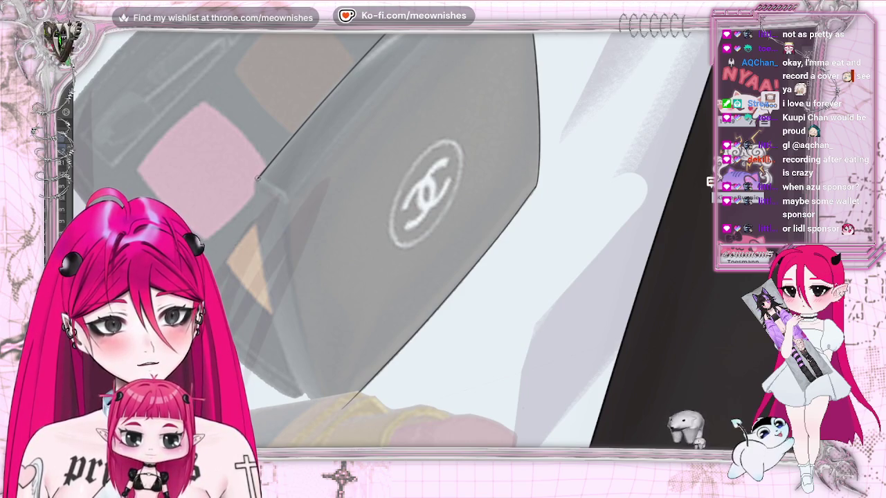
drag(257, 179, 286, 361)
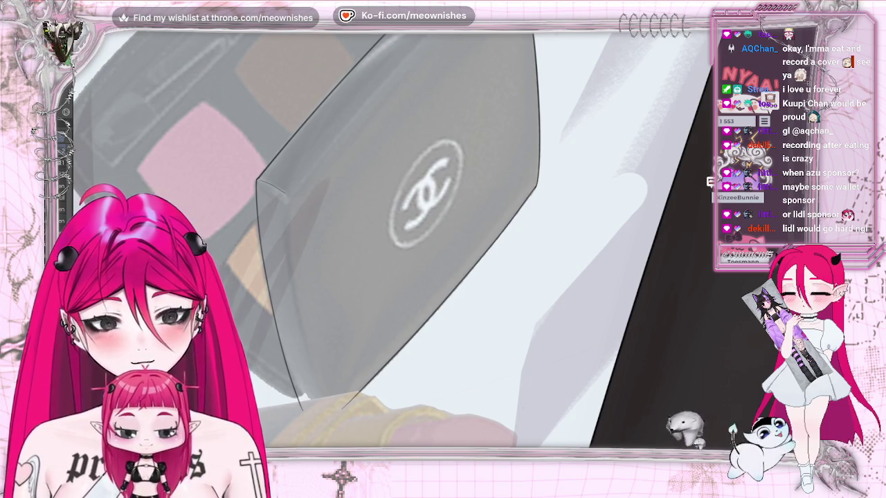
drag(295, 314, 320, 409)
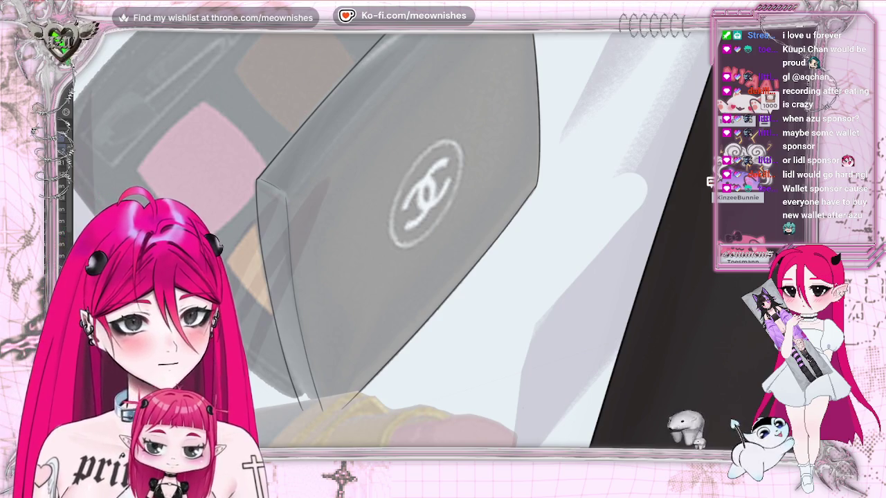
scroll(496, 109, up, 3)
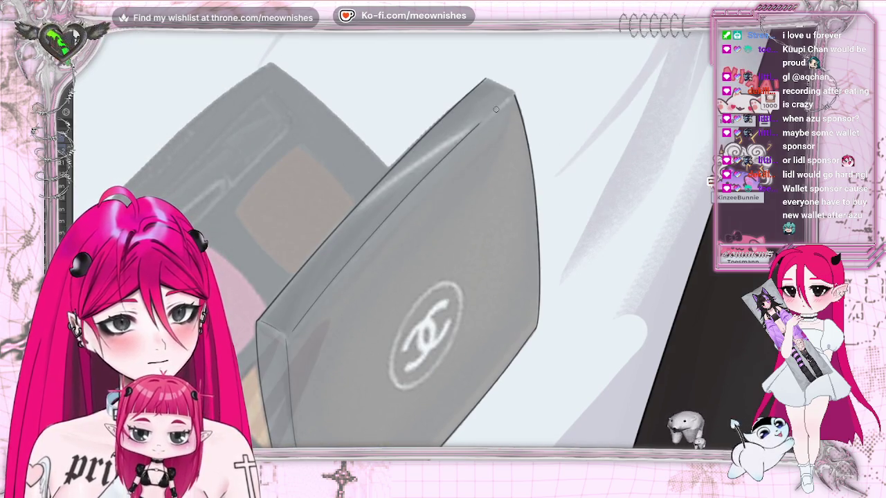
- Trace the palette base's long top edge, redrawing it once, with the view rotated for each pass
key(shift+space)
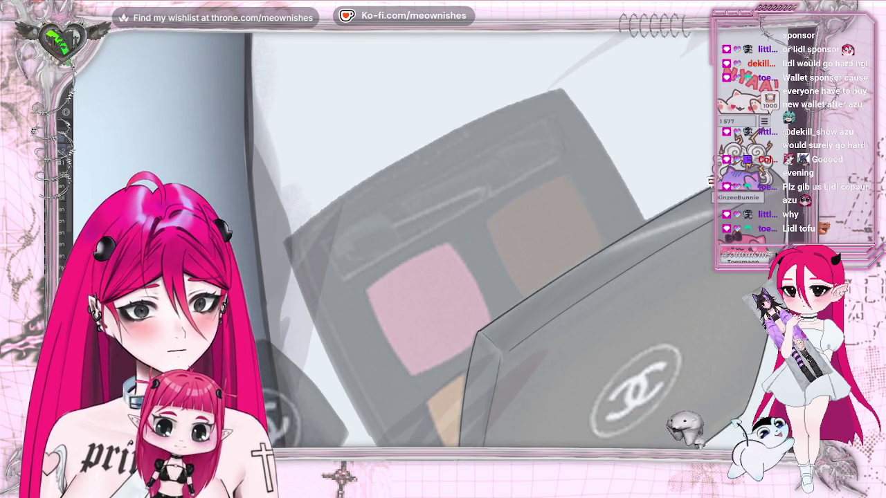
mouse_move(285, 237)
mouse_down()
mouse_move(426, 146)
mouse_move(561, 91)
mouse_up()
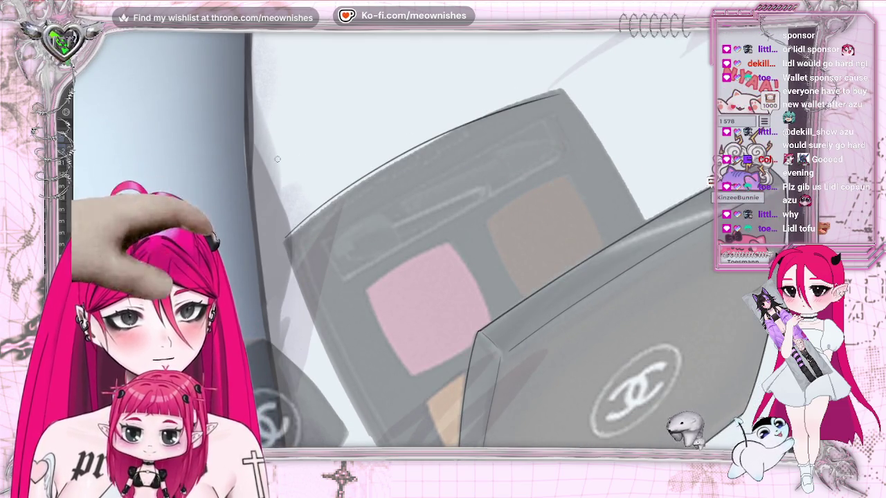
key(ctrl+z)
drag(285, 241, 567, 88)
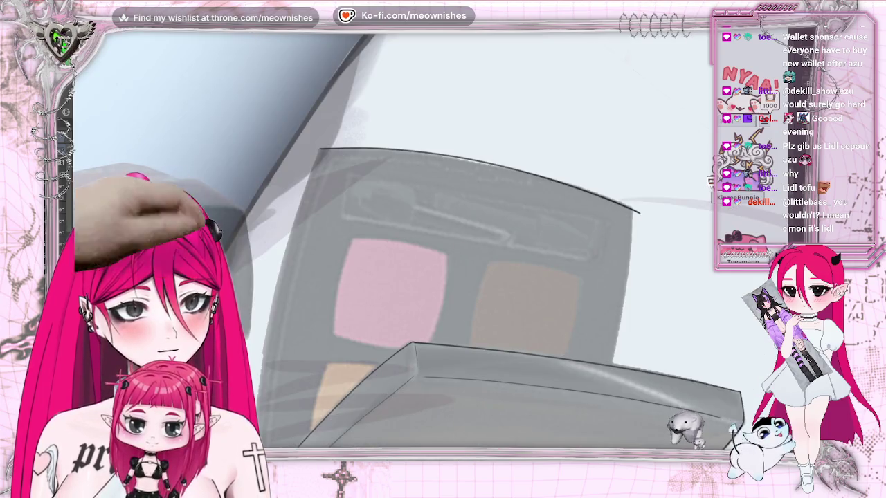
key(asciicircum)
key(asciicircum)
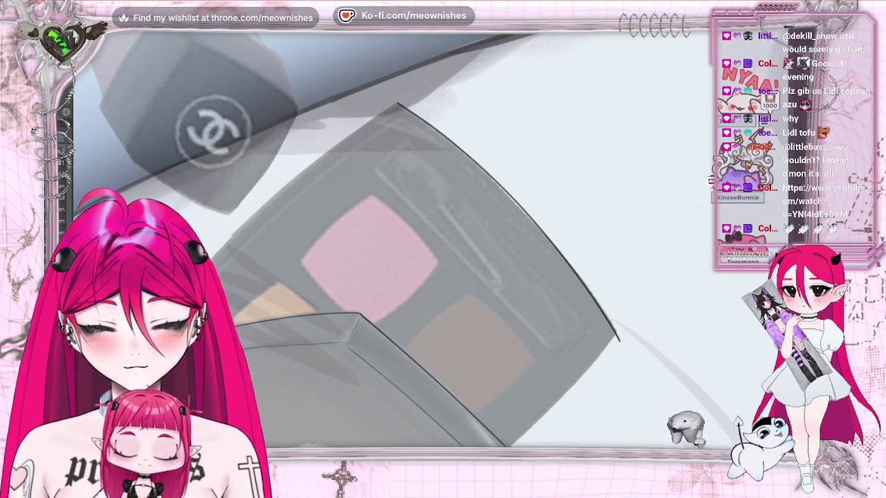
- Discard the palette's upper-left edge lines and mirror the canvas view horizontally
drag(331, 153, 237, 232)
key(ctrl+z)
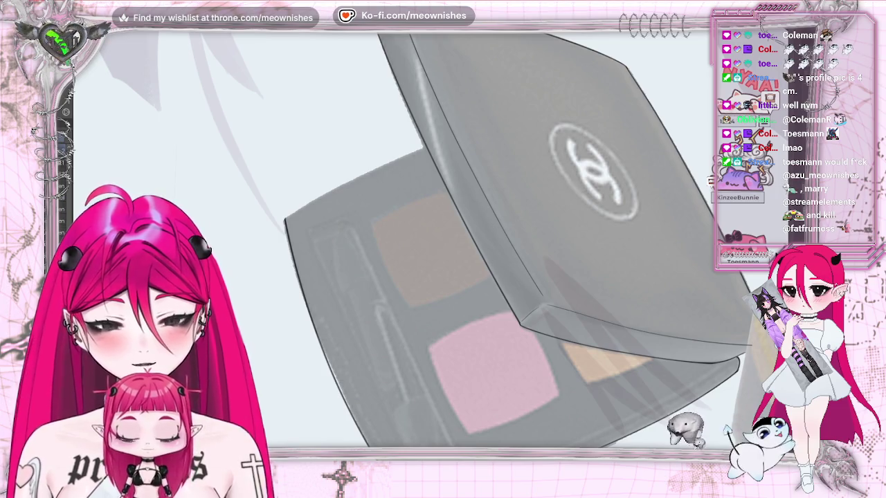
key(ctrl+z)
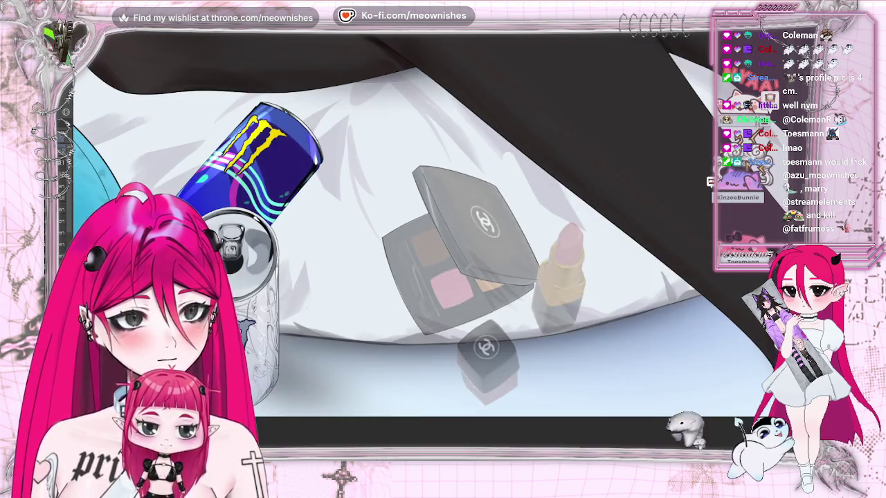
key(h)
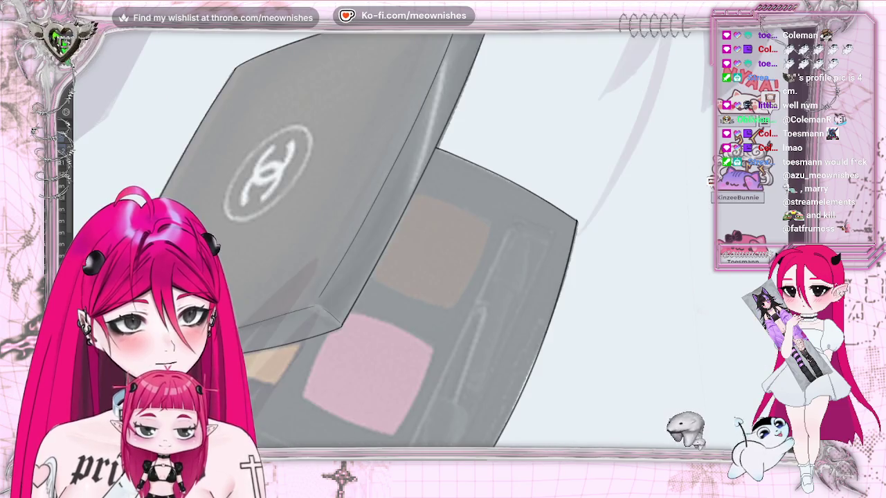
scroll(388, 242, down, 3)
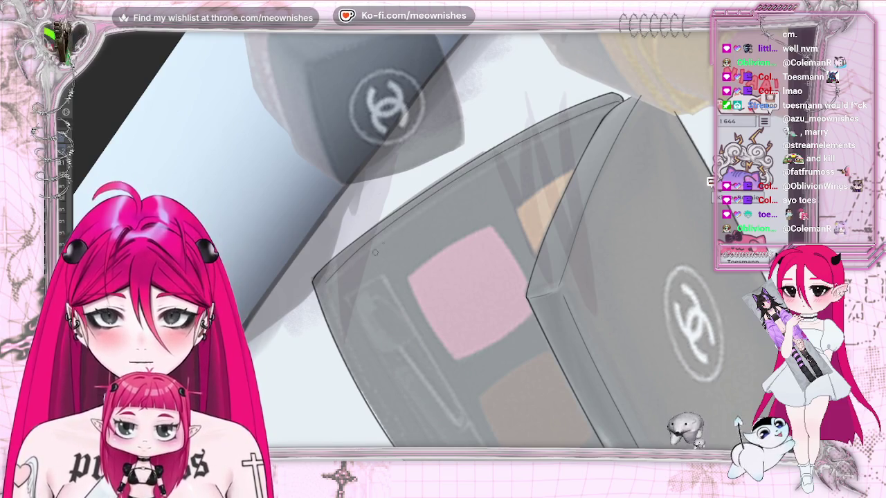
- Ink the palette's top edge line and remove a sketchy stroke at its right edge
drag(379, 237, 554, 130)
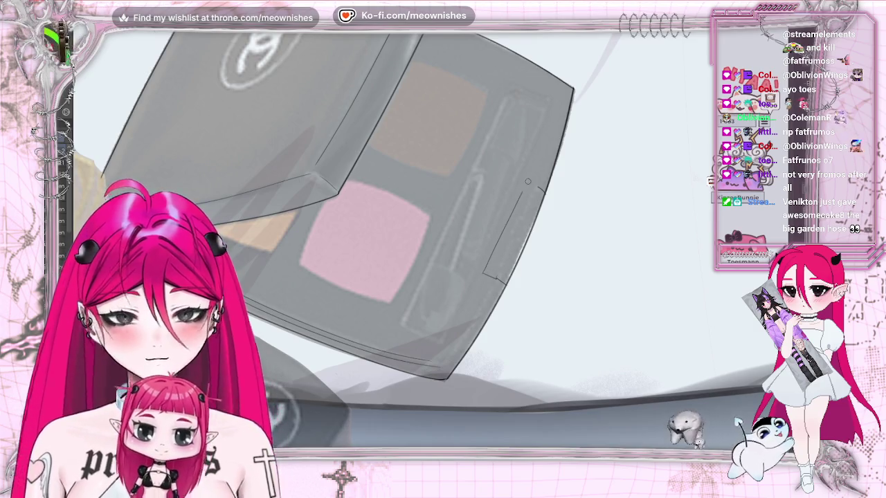
key(ctrl+z)
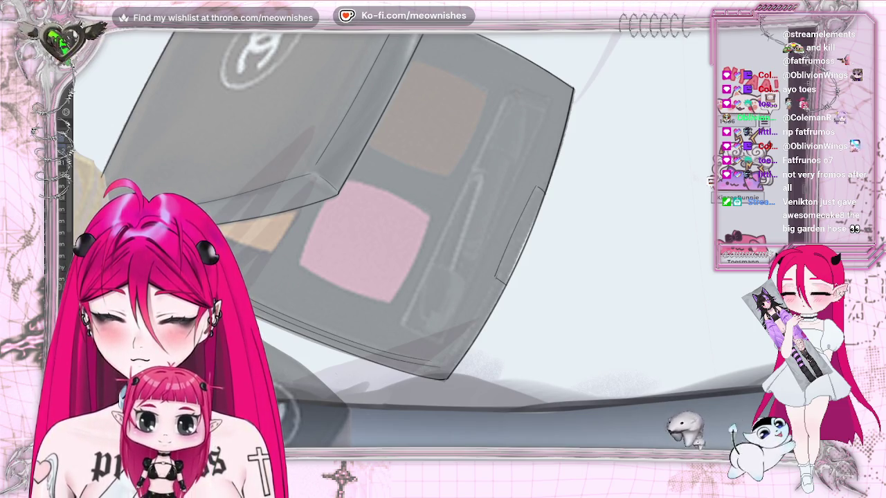
- Remove the leftover right-edge stroke and redraw the palette's right edge cleanly
key(ctrl+z)
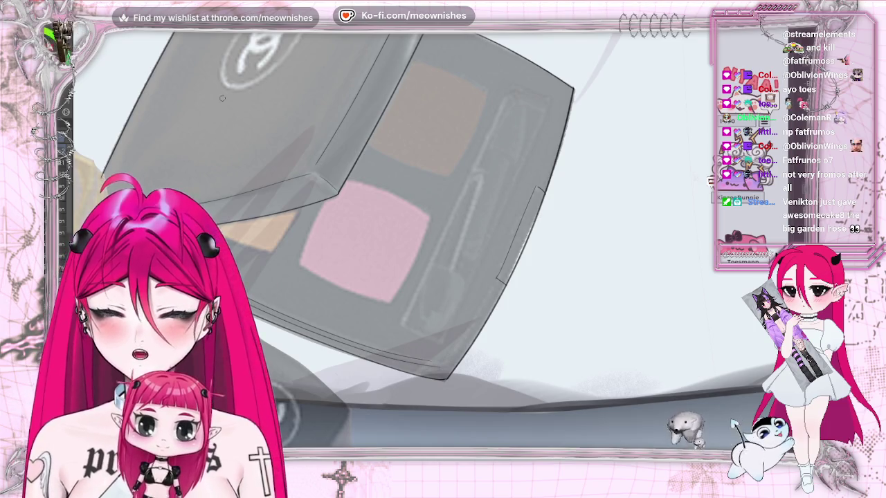
drag(544, 187, 497, 281)
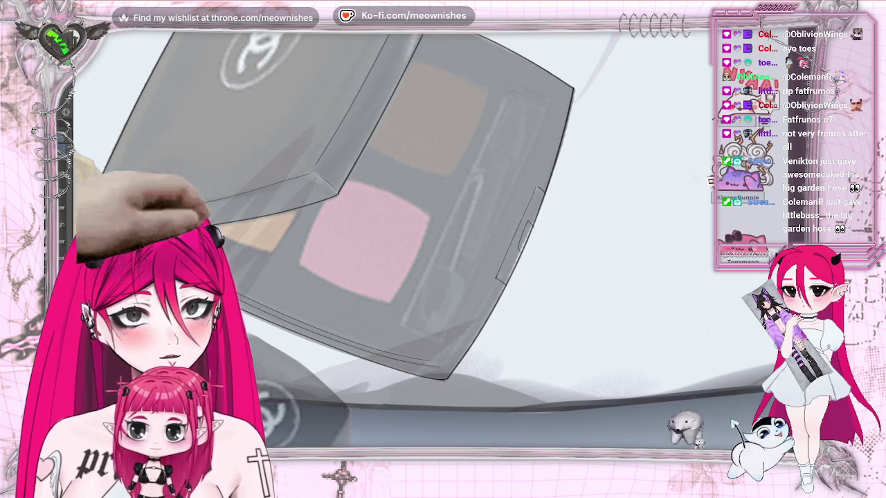
scroll(430, 246, up, 2)
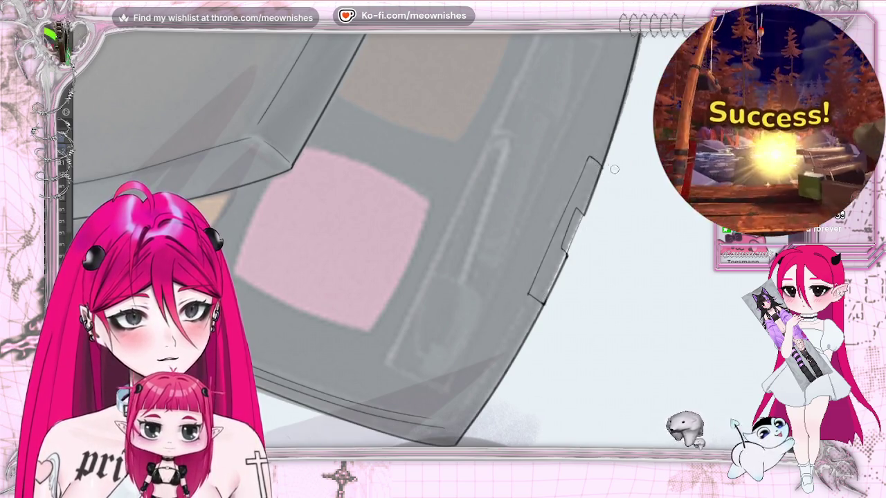
scroll(441, 248, down, 5)
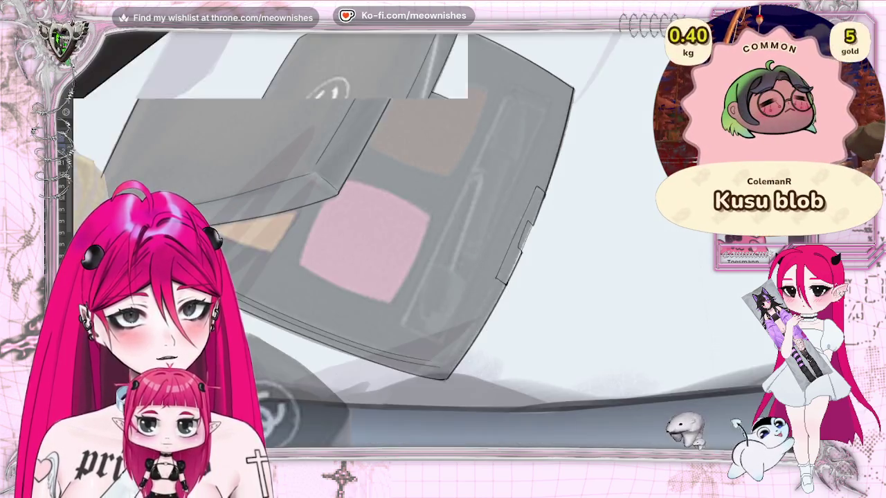
- Tilt the canvas view and draw the line along the palette's lower inner edge
scroll(387, 208, down, 3)
scroll(387, 208, down, 4)
scroll(388, 207, up, 4)
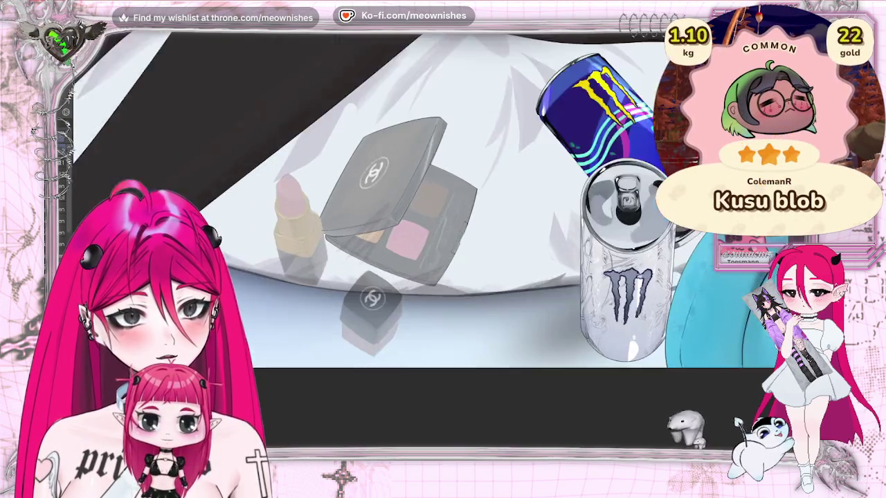
scroll(388, 208, up, 4)
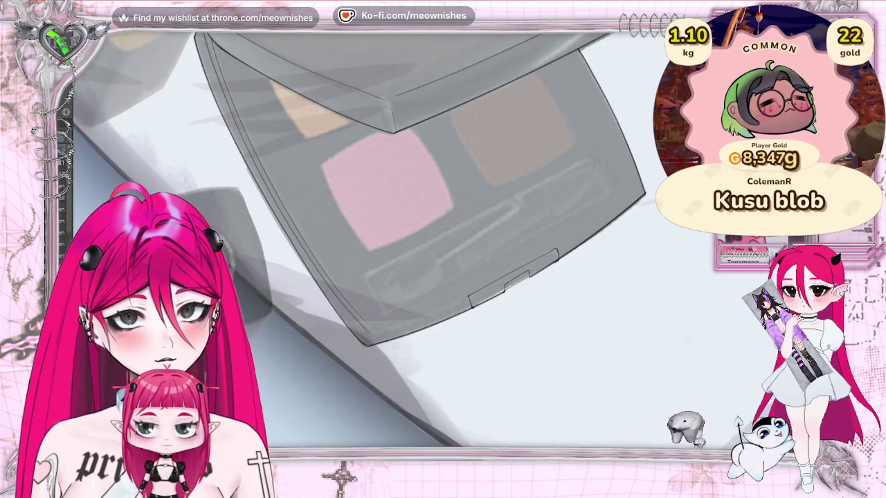
drag(530, 78, 616, 166)
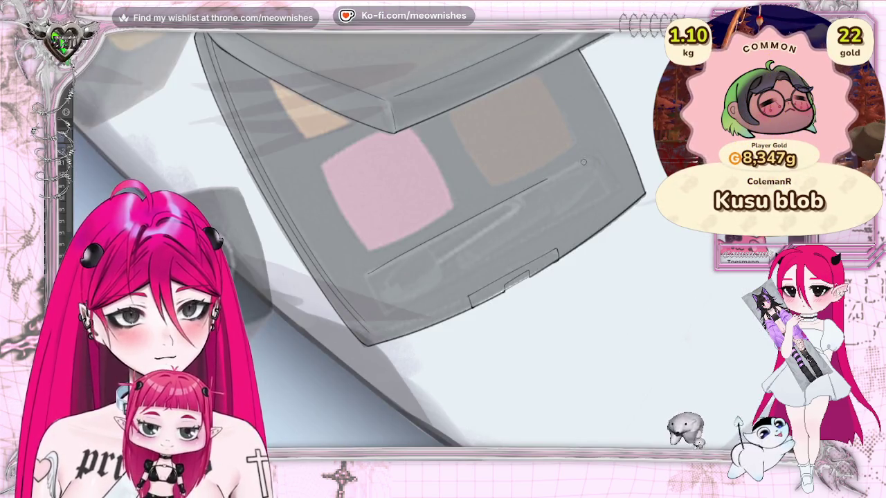
drag(516, 195, 599, 156)
drag(391, 311, 573, 218)
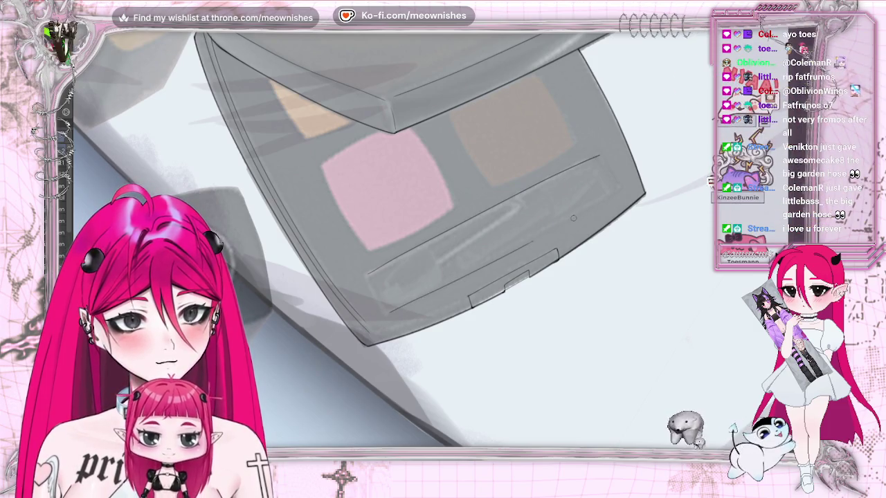
drag(367, 275, 600, 156)
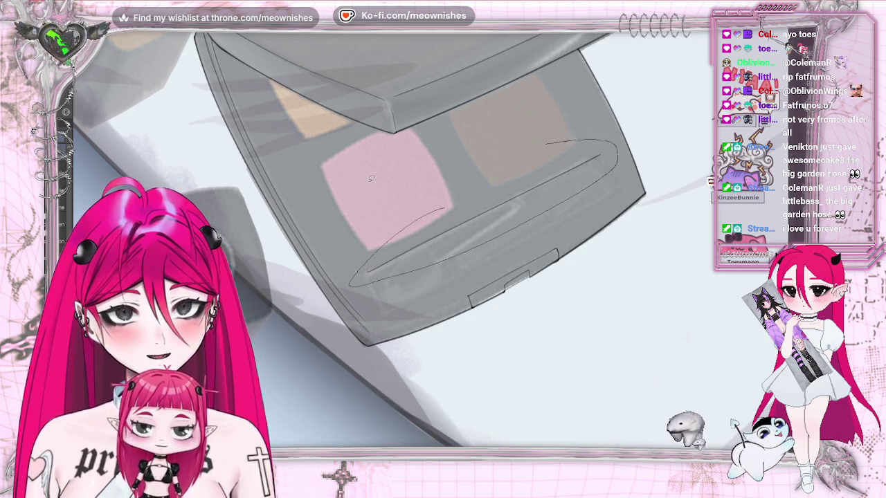
- Lasso the lower inner edge line and move it down-right onto the palette edge
drag(443, 207, 443, 207)
key(alt+e)
click(116, 66)
drag(502, 219, 519, 258)
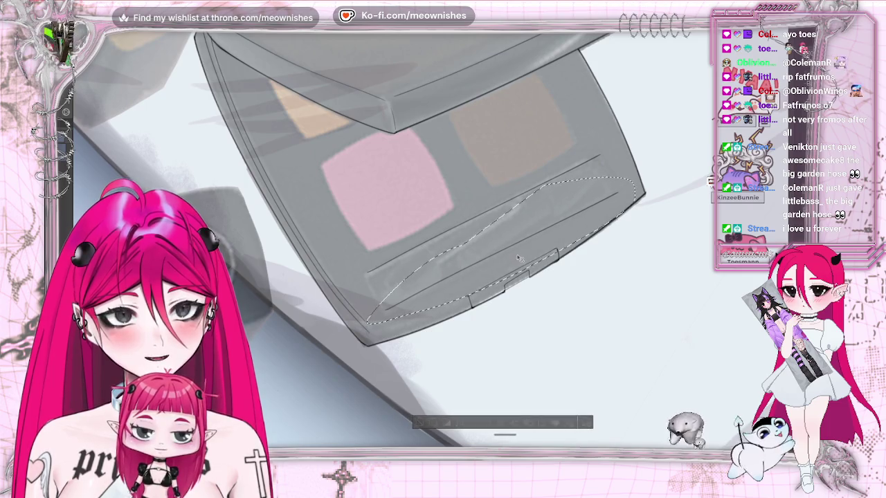
key(ctrl+d)
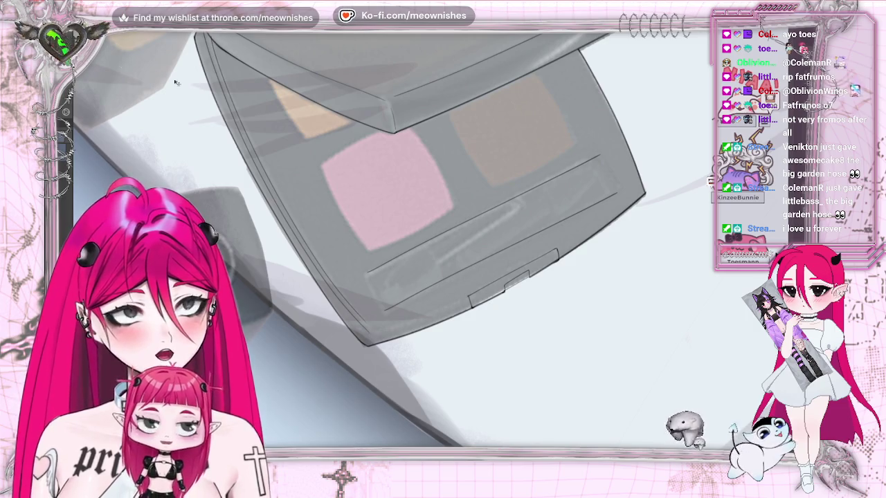
- Paste the copied line back and extend the stroke along the palette's lower-right edge
click(65, 28)
click(104, 65)
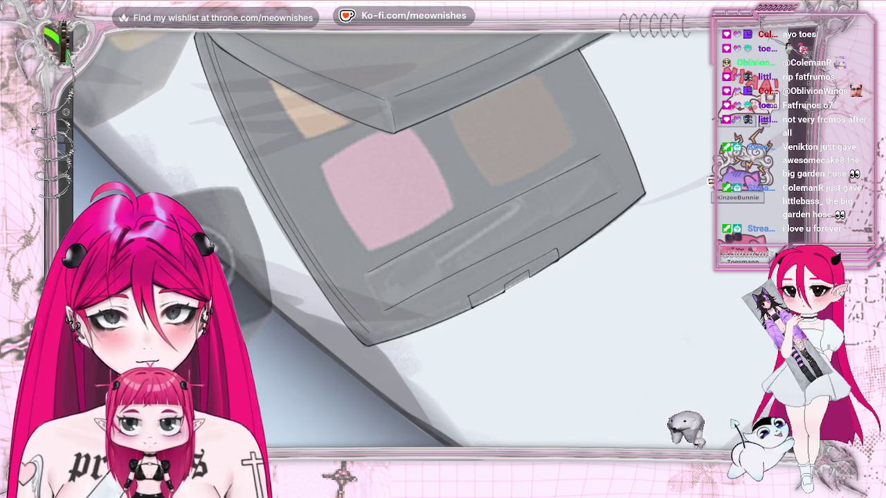
mouse_move(562, 231)
mouse_down()
mouse_move(625, 181)
mouse_move(618, 187)
mouse_up()
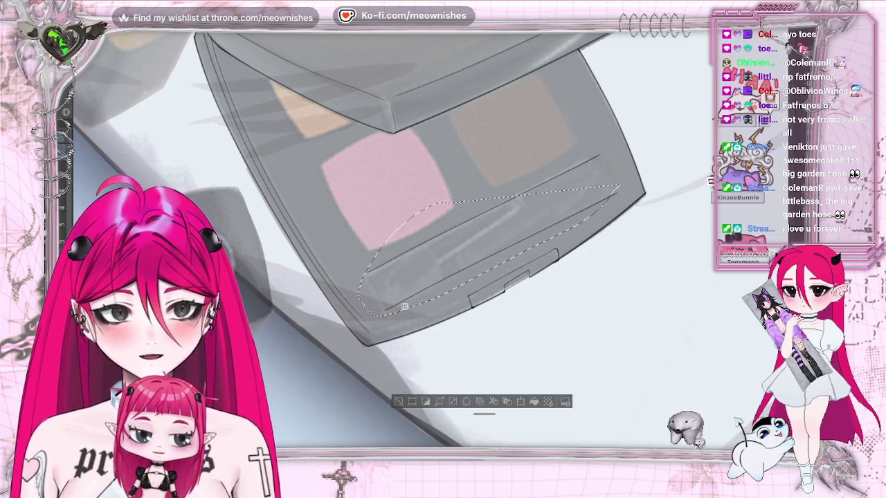
key(ctrl+d)
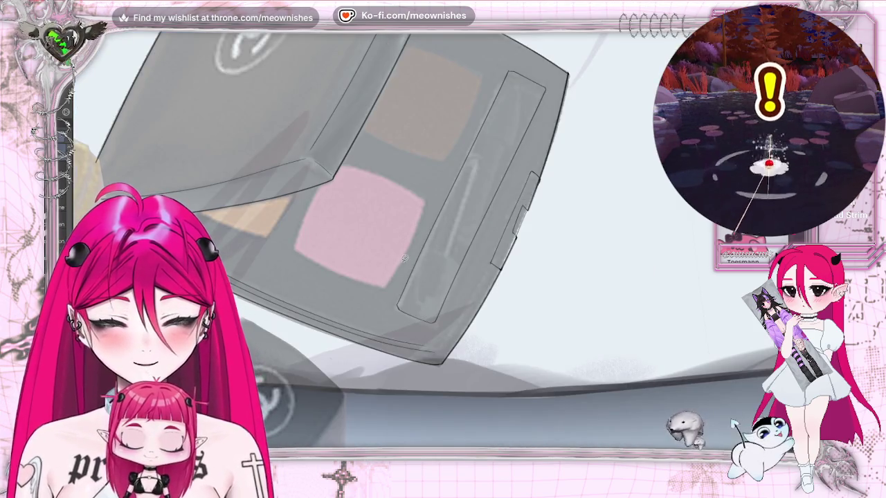
mouse_move(404, 258)
mouse_down()
mouse_move(509, 56)
mouse_move(405, 256)
mouse_up()
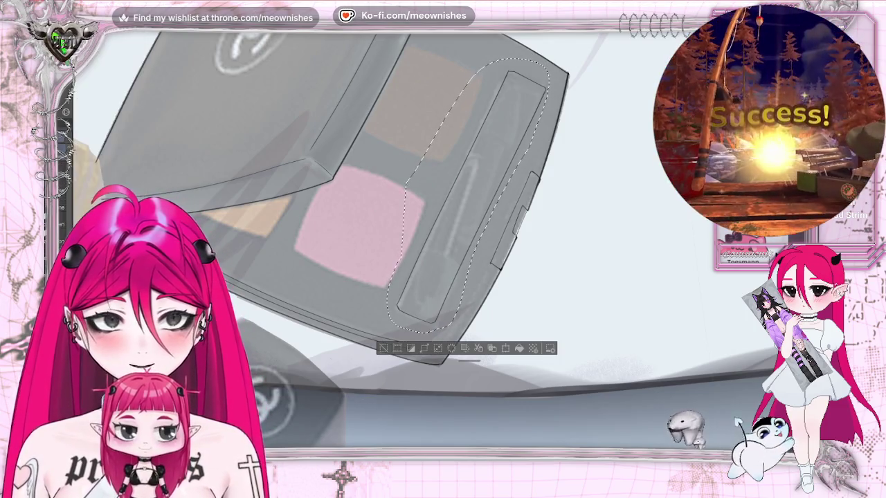
- Transform the selected brush slot, pulling its corners and edges to reshape it
key(alt+e)
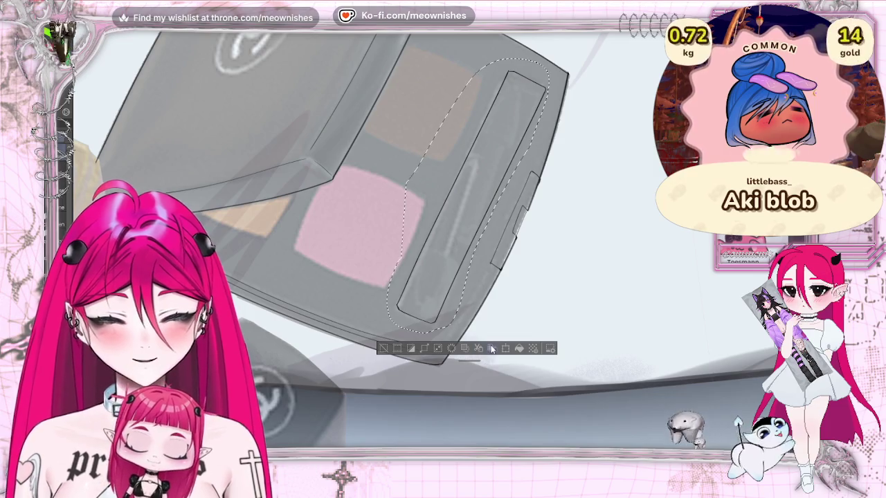
key(ctrl+t)
drag(547, 59, 538, 78)
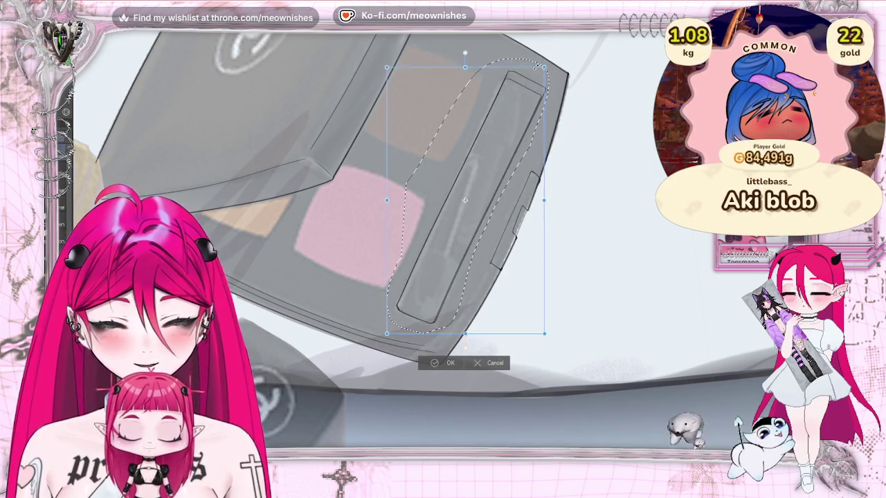
drag(549, 339, 508, 271)
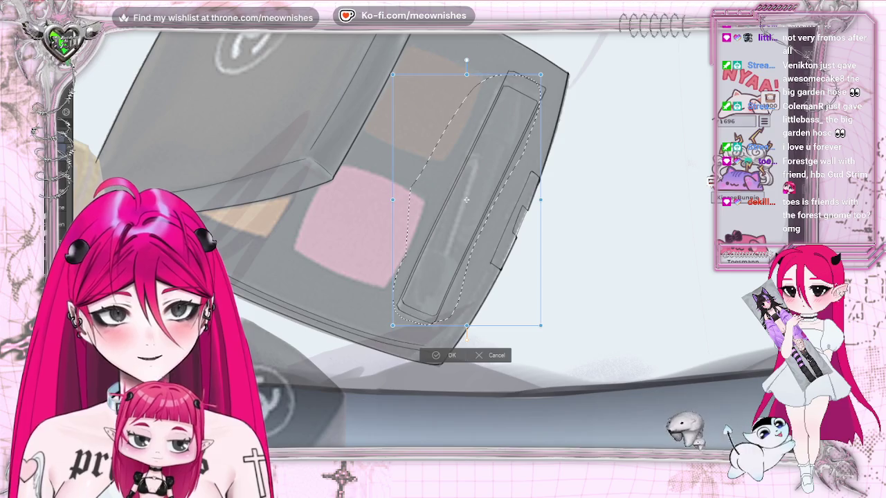
drag(467, 335, 464, 328)
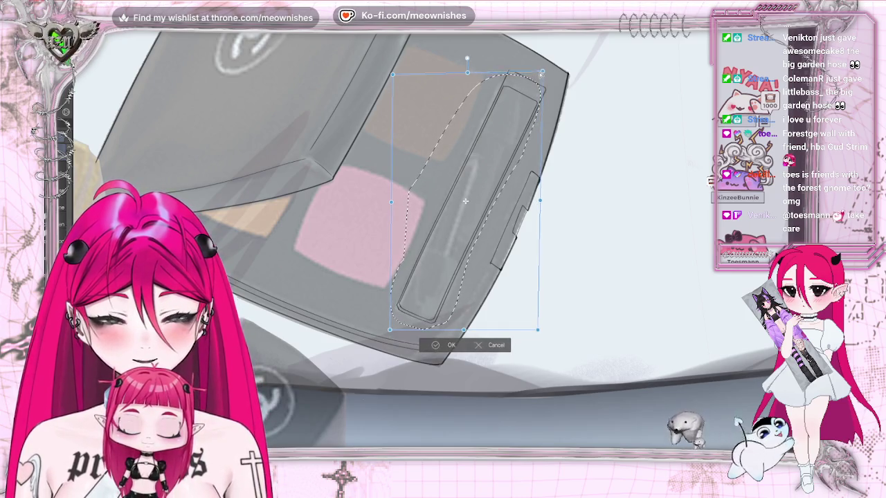
drag(540, 74, 547, 65)
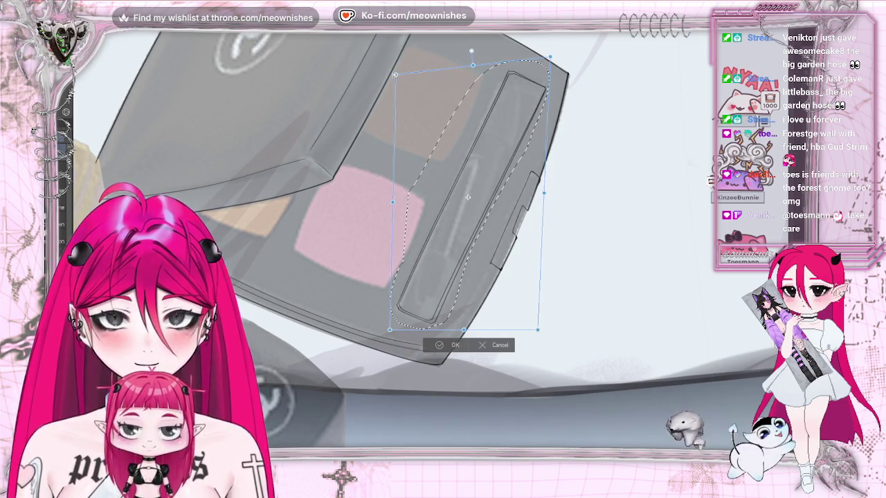
- Fine-tune the strip's corners, shift it up slightly to line up with the tray, and apply the transform
drag(408, 78, 411, 78)
drag(550, 59, 549, 60)
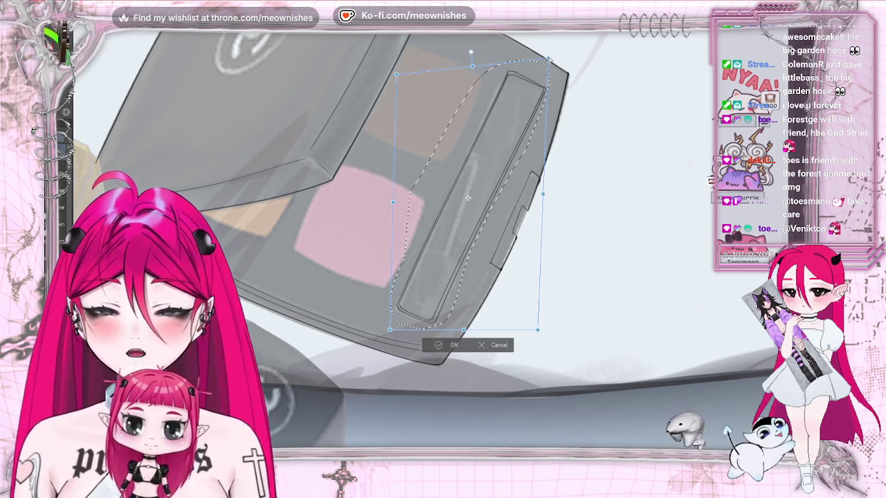
drag(537, 329, 540, 331)
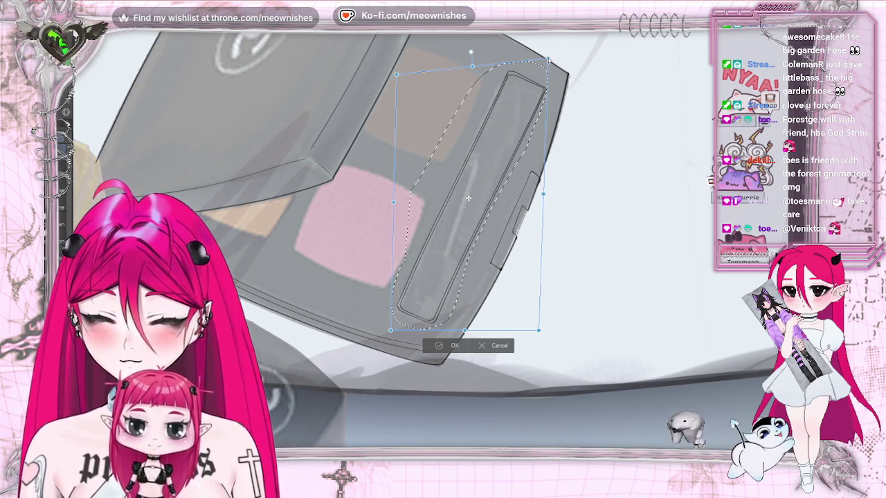
drag(548, 60, 548, 61)
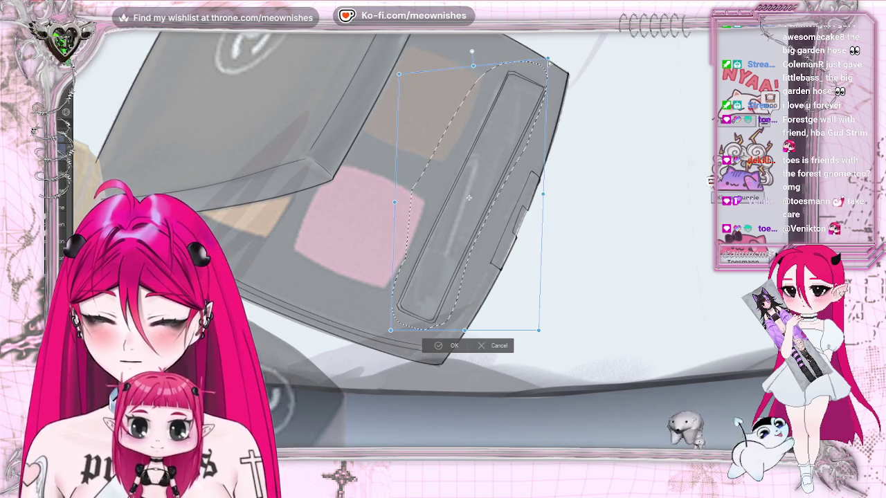
drag(400, 75, 400, 73)
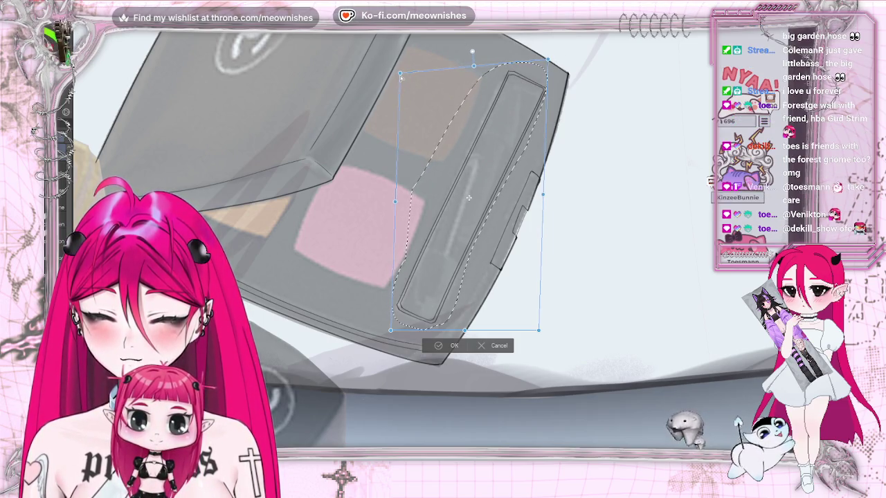
drag(543, 197, 544, 197)
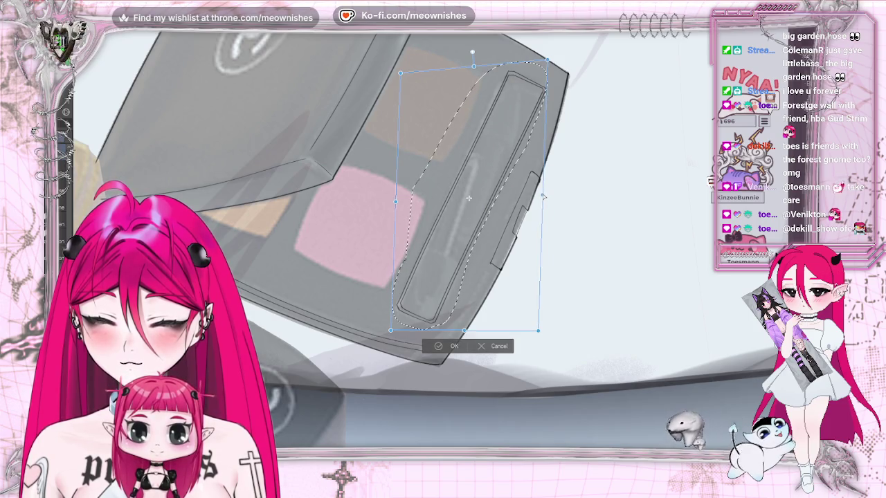
drag(512, 227, 510, 226)
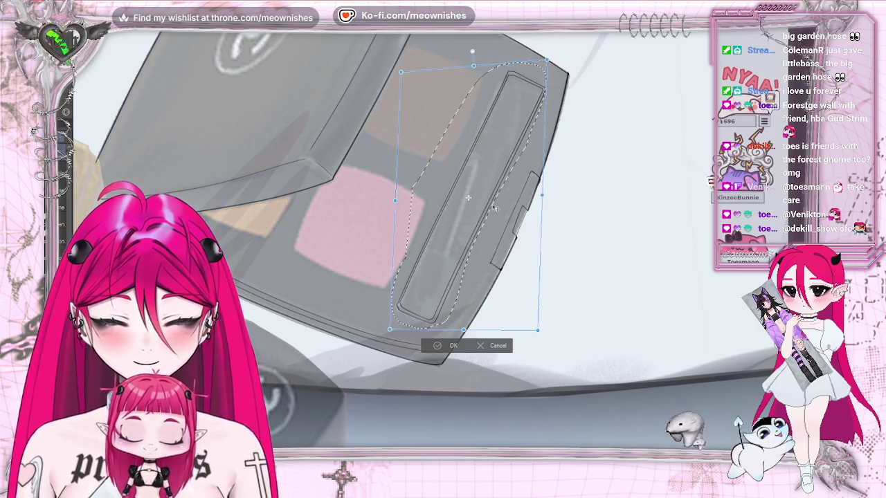
click(436, 348)
- Deselect the strip and zoom around the drawing to review the palette and its pink pan
key(ctrl+d)
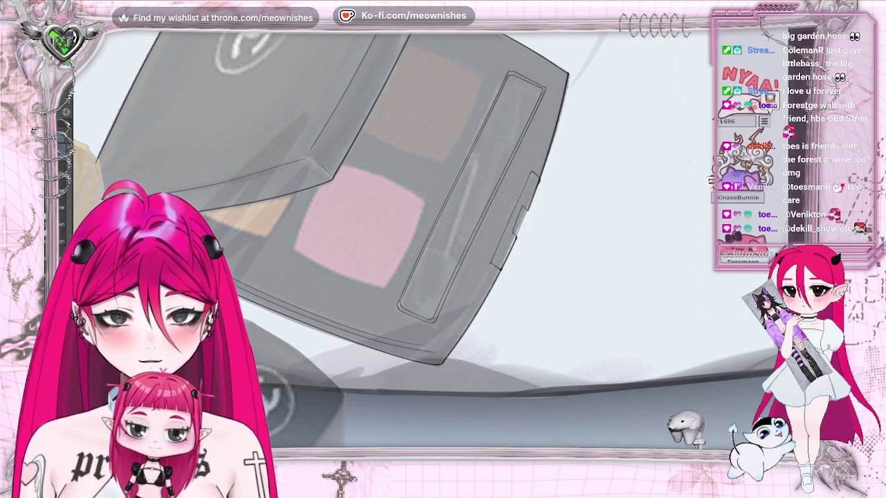
key(ctrl+minus)
key(ctrl+minus)
key(ctrl+plus)
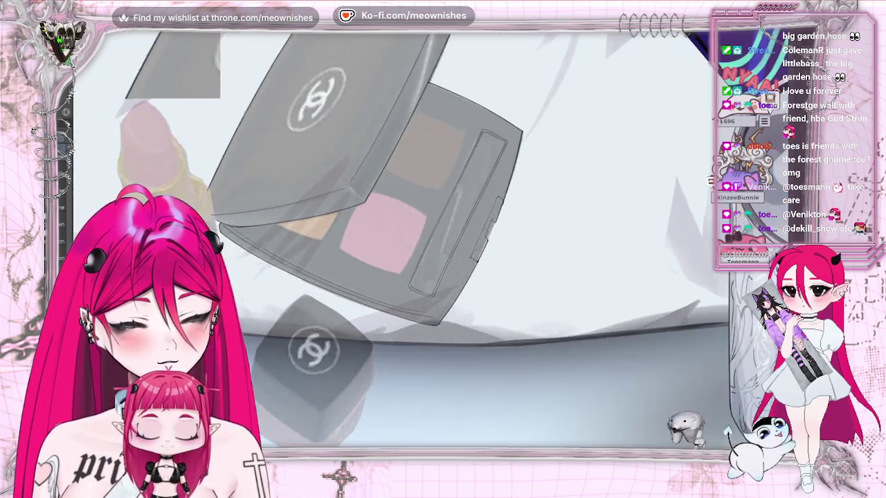
key(ctrl+plus)
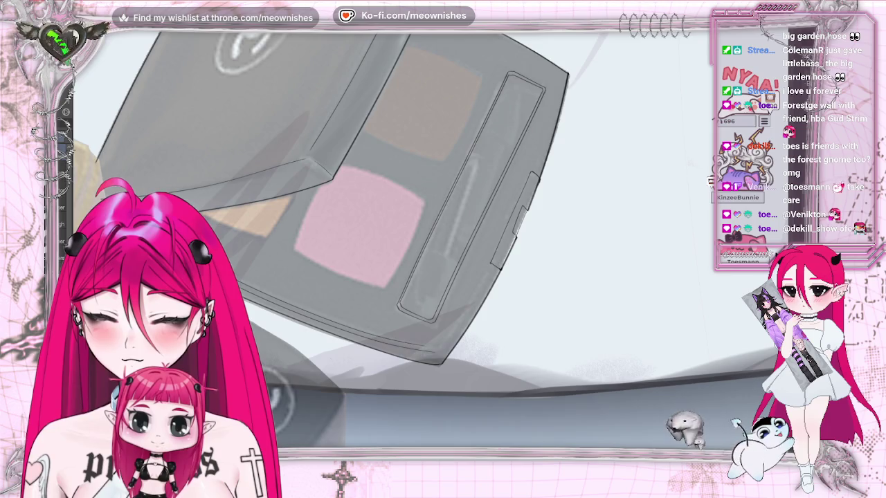
key(ctrl+minus)
key(ctrl+minus)
key(ctrl+plus)
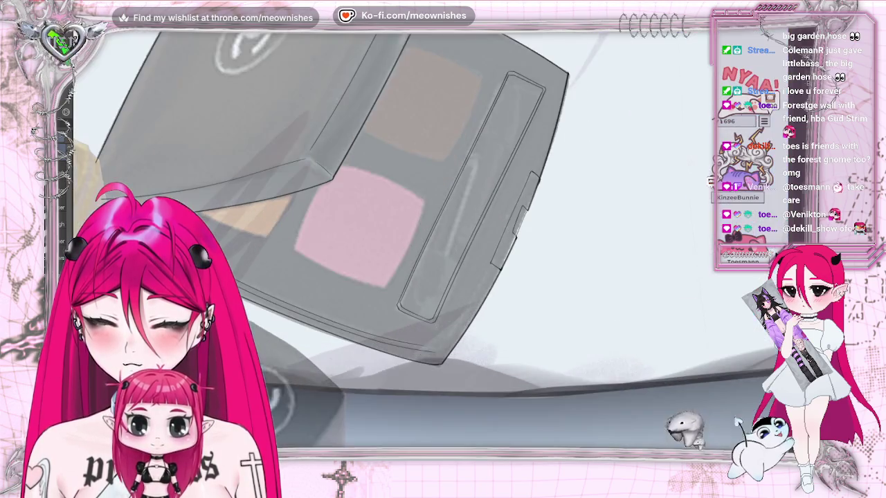
key(ctrl+plus)
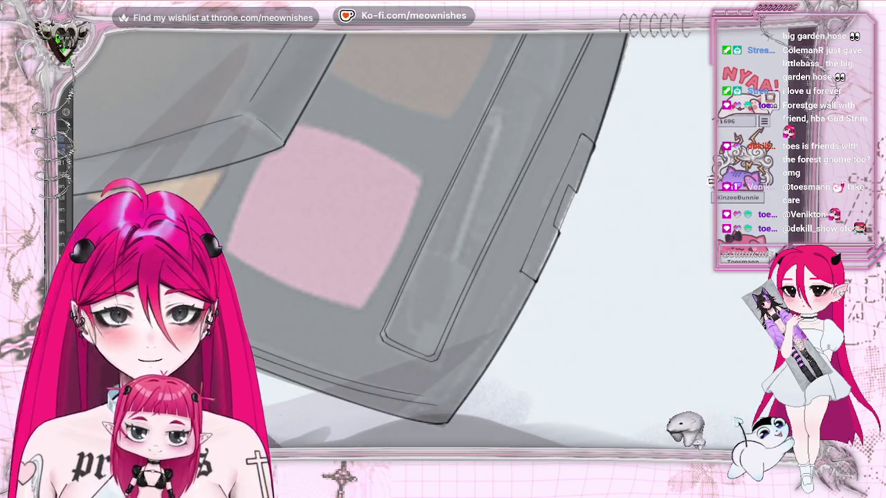
scroll(157, 134, up, 1)
key(ctrl+minus)
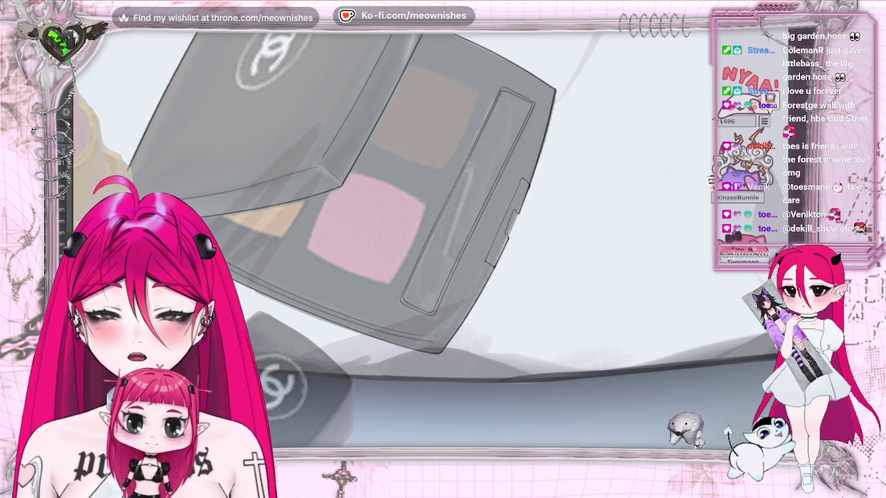
- Rotate the view upright and toggle the mirrored view to check the drawing's proportions
key(ctrl+plus)
key(ctrl+plus)
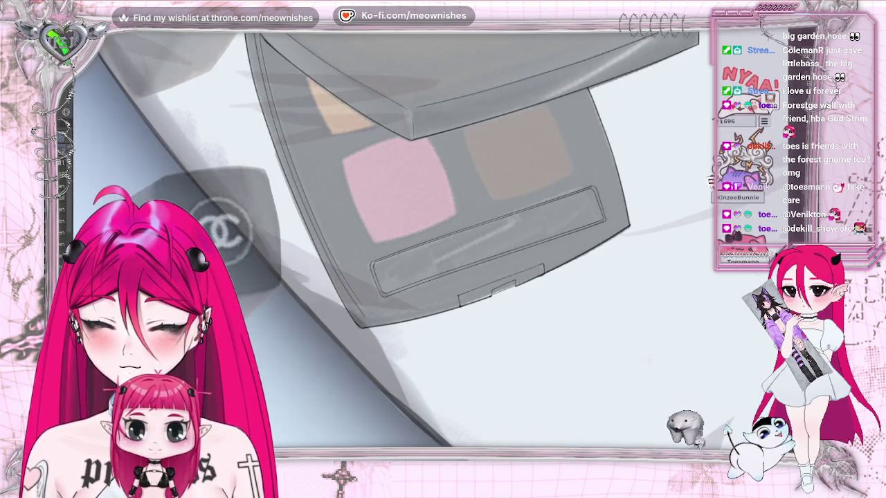
key(ctrl+plus)
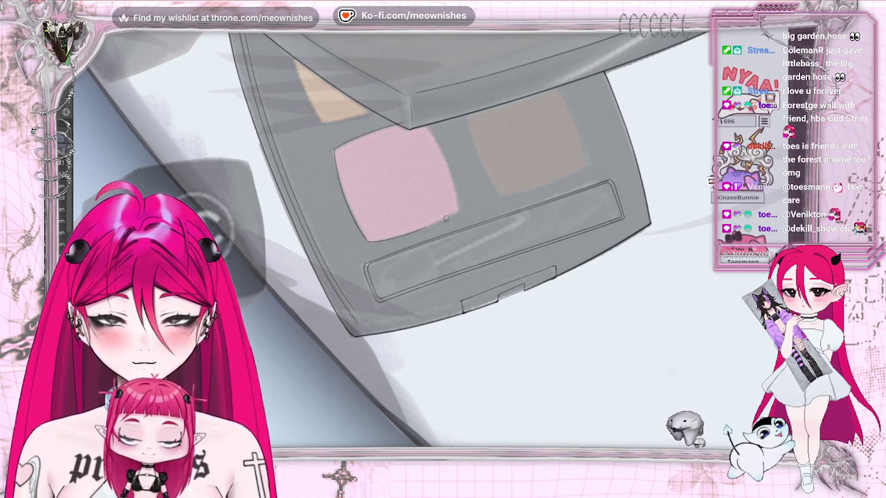
key(ctrl+0)
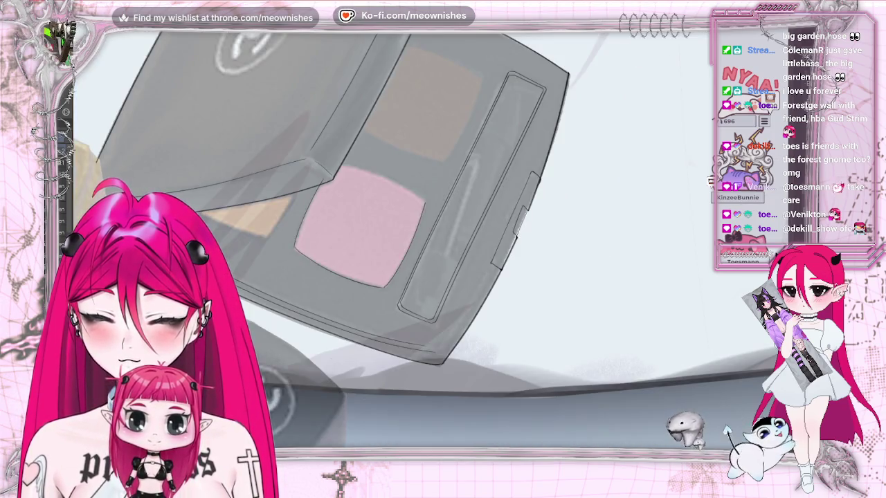
key(m)
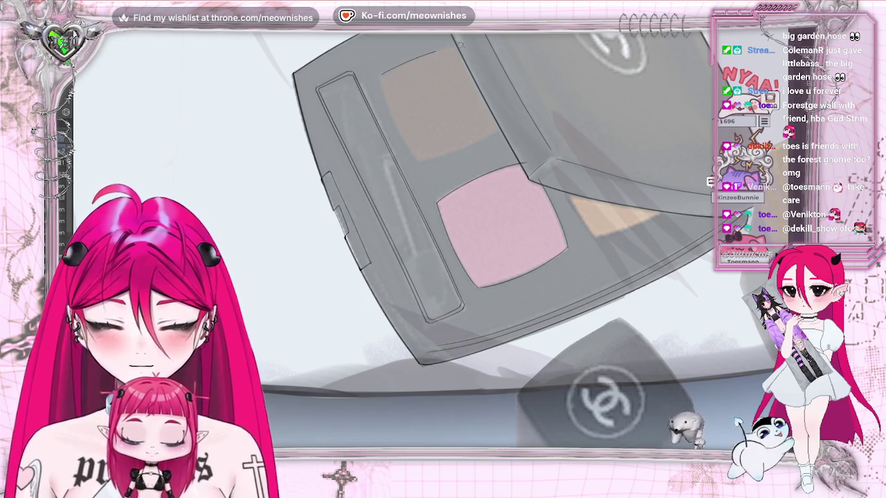
key(m)
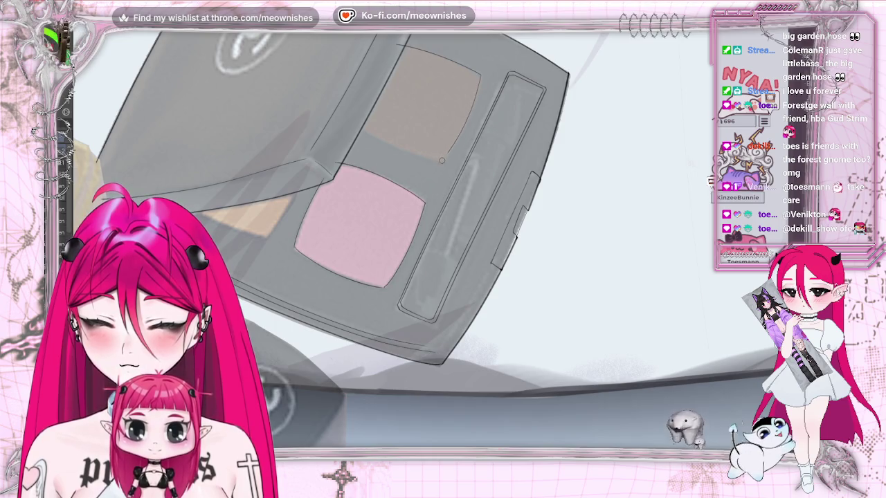
key(m)
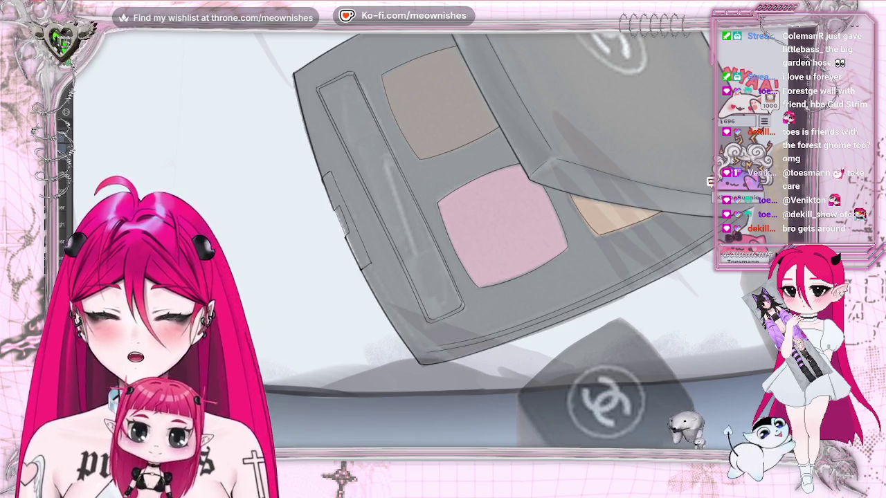
- Ink the tray's top inner edge line, redrawing it once, and add a short rim line at the corner
scroll(485, 243, up, 3)
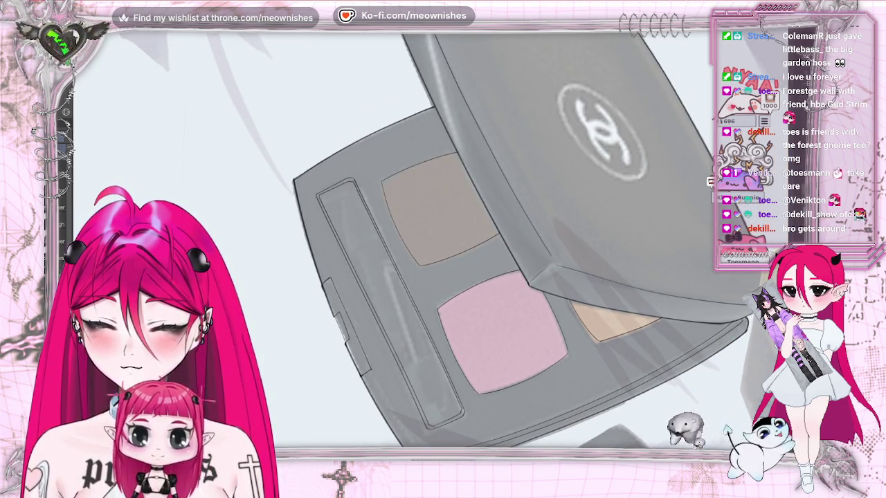
key(ctrl+plus)
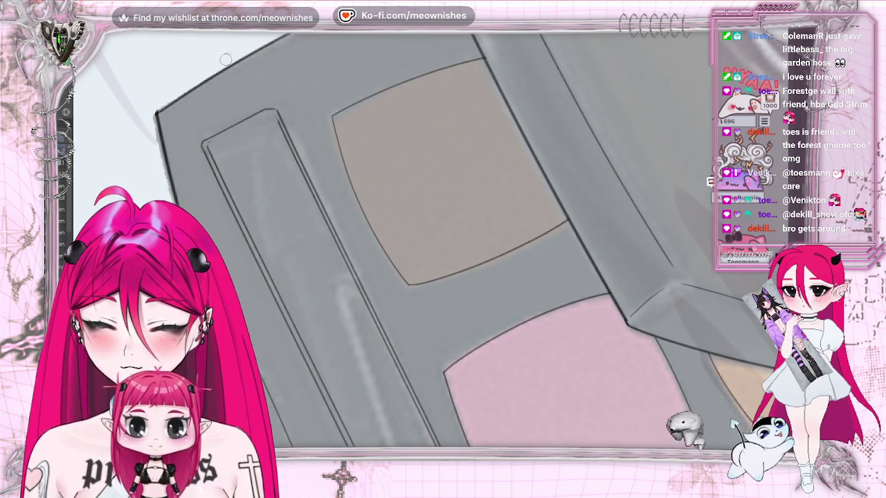
drag(207, 146, 268, 117)
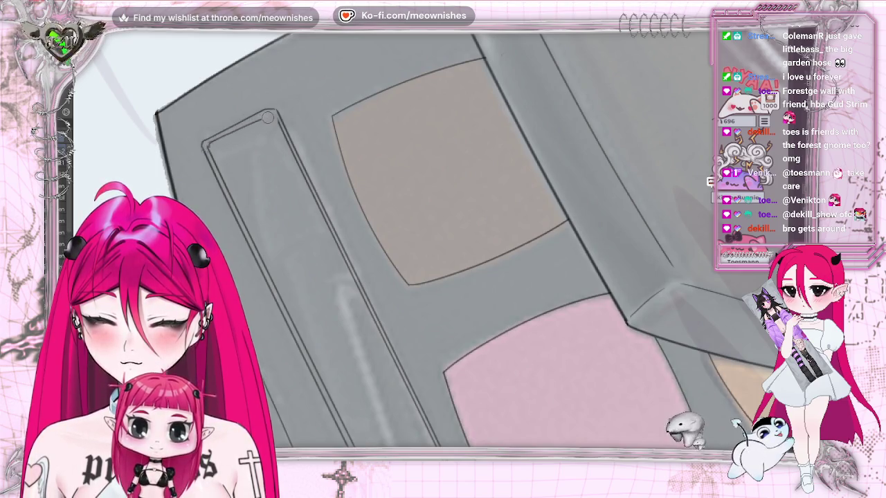
key(ctrl+z)
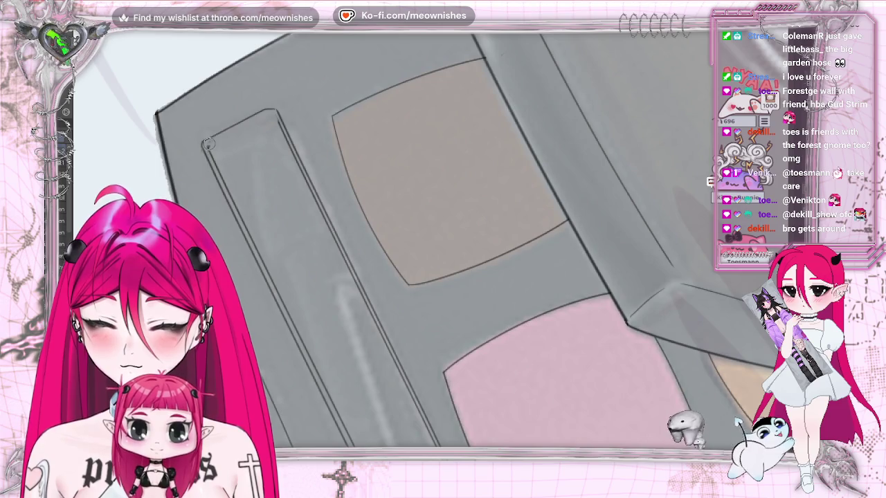
key(ctrl+z)
drag(265, 118, 206, 147)
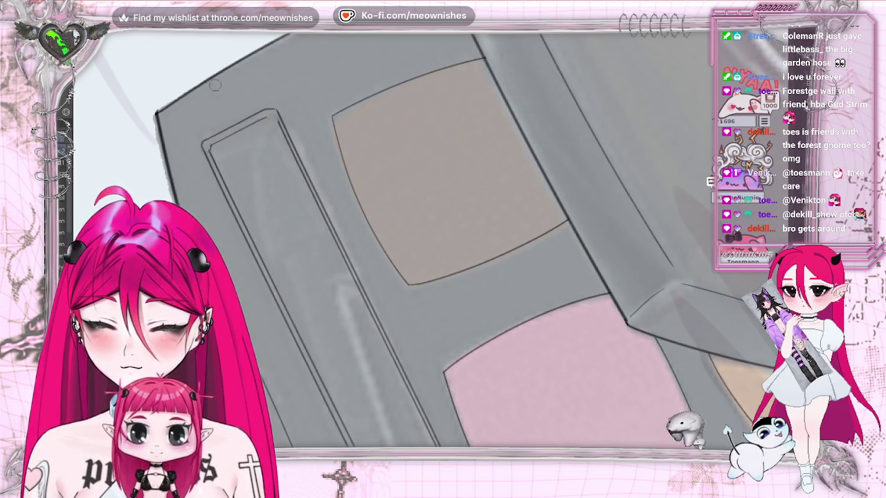
drag(209, 147, 238, 122)
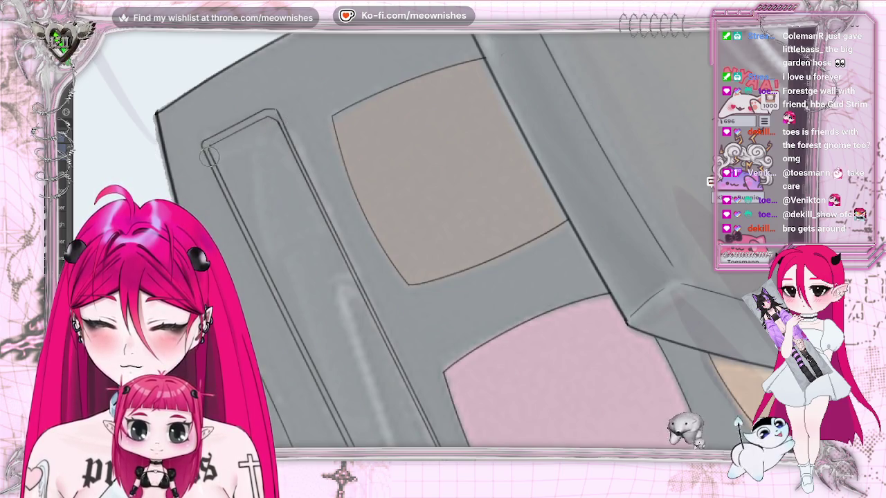
key(ctrl+0)
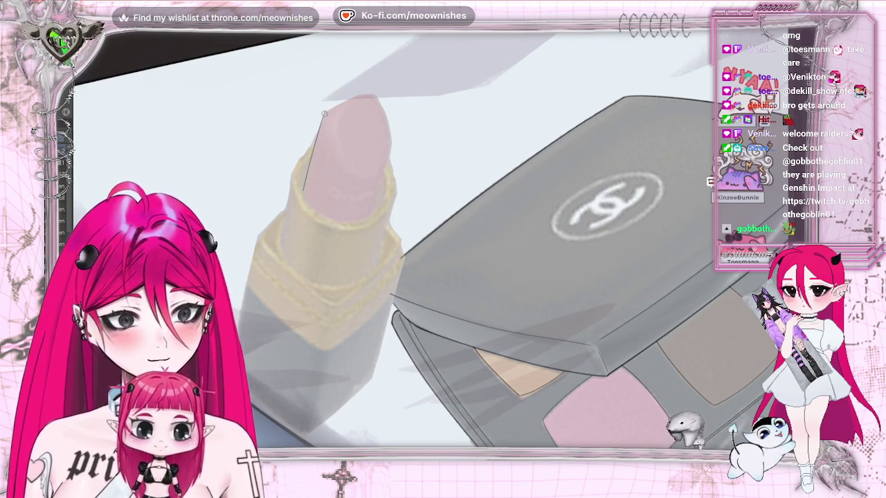
- Outline the lipstick tip's right edge, redrawing it once, and its curved bottom edge
drag(388, 158, 380, 179)
key(ctrl+z)
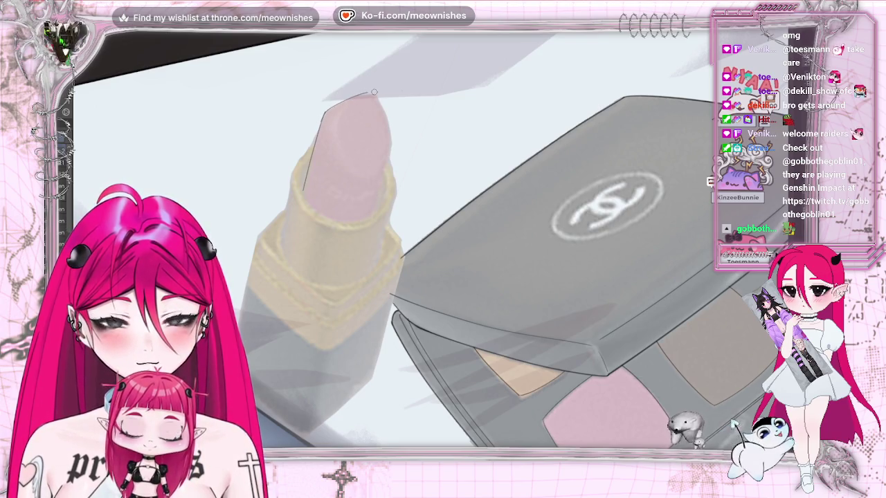
mouse_move(380, 95)
mouse_down()
mouse_move(391, 158)
mouse_move(369, 220)
mouse_up()
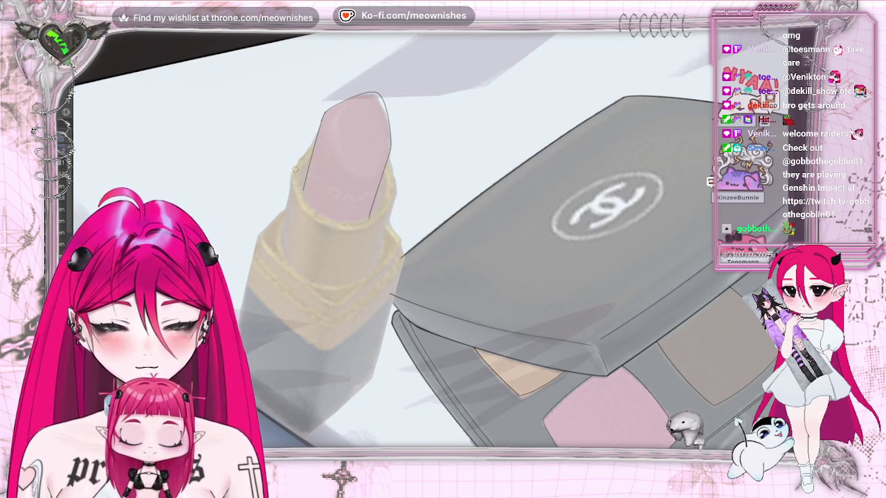
drag(293, 198, 382, 221)
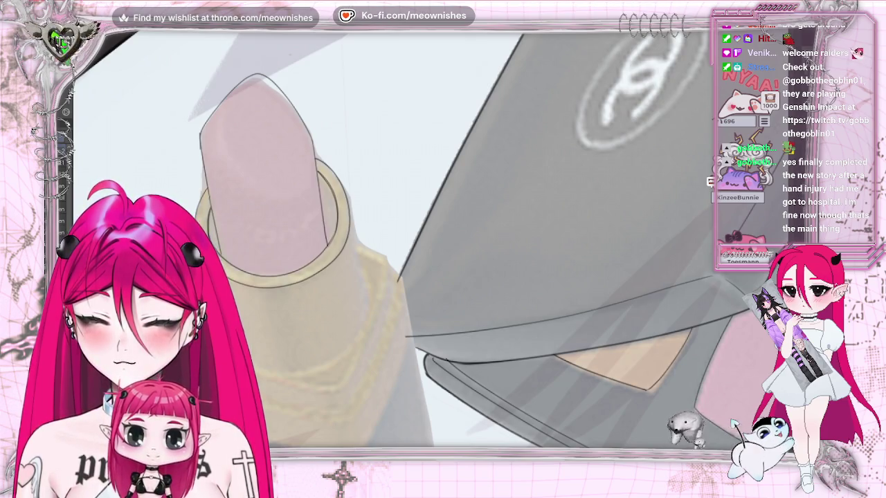
scroll(416, 242, down, 3)
- Ink the line below the lipstick ring's left edge and the ring's right side
scroll(450, 243, up, 2)
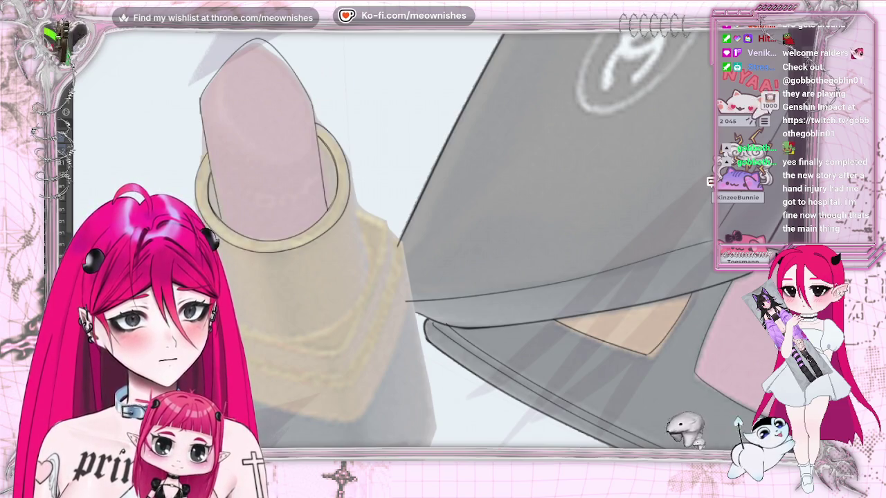
scroll(485, 242, down, 2)
scroll(484, 243, down, 1)
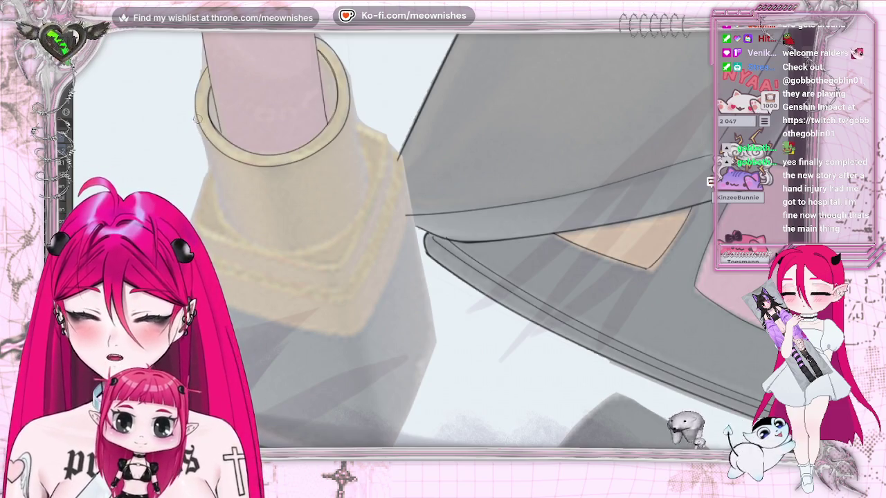
drag(209, 160, 221, 220)
drag(355, 100, 367, 192)
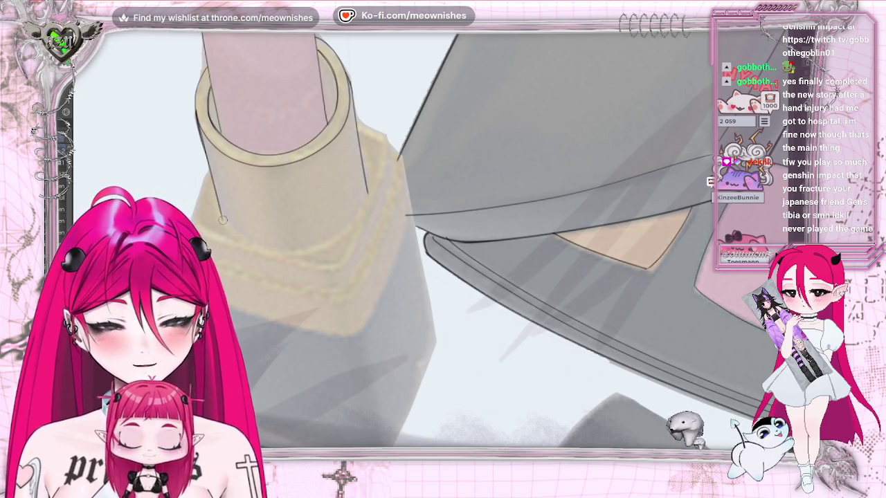
- Ink the ring band's lower curve, discard a stray curve, and carry it up the right side
drag(225, 218, 366, 193)
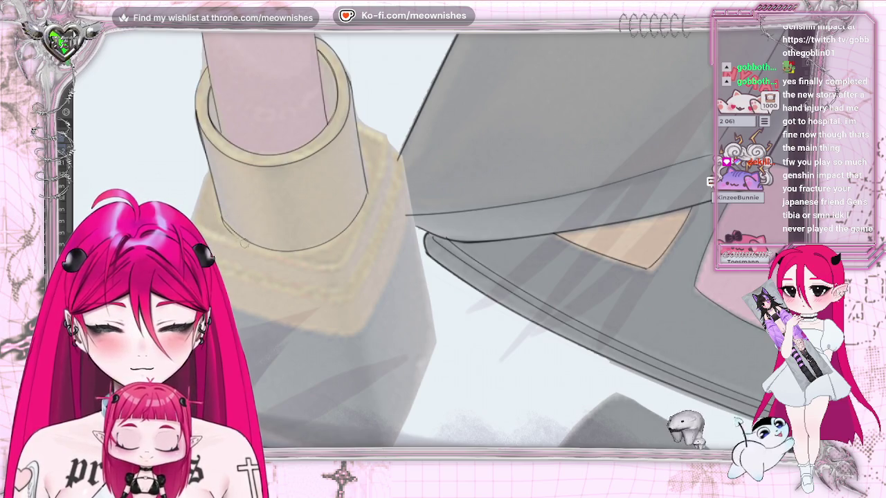
drag(337, 246, 356, 225)
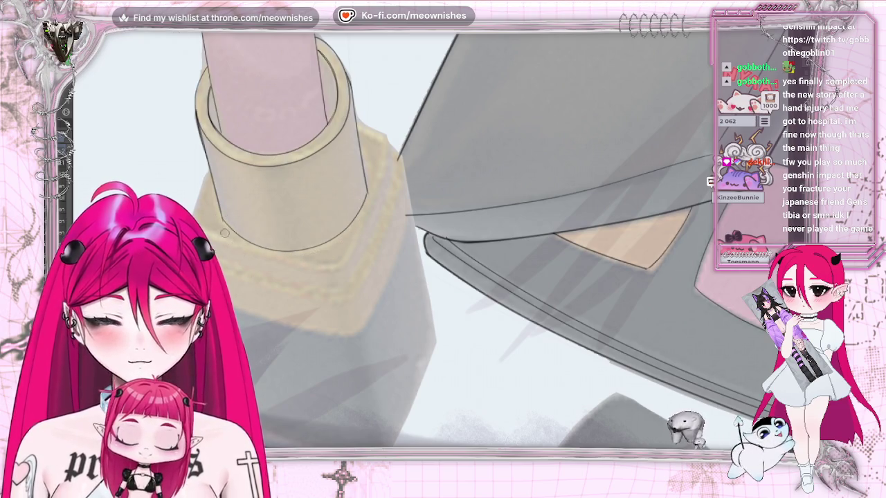
drag(235, 244, 321, 253)
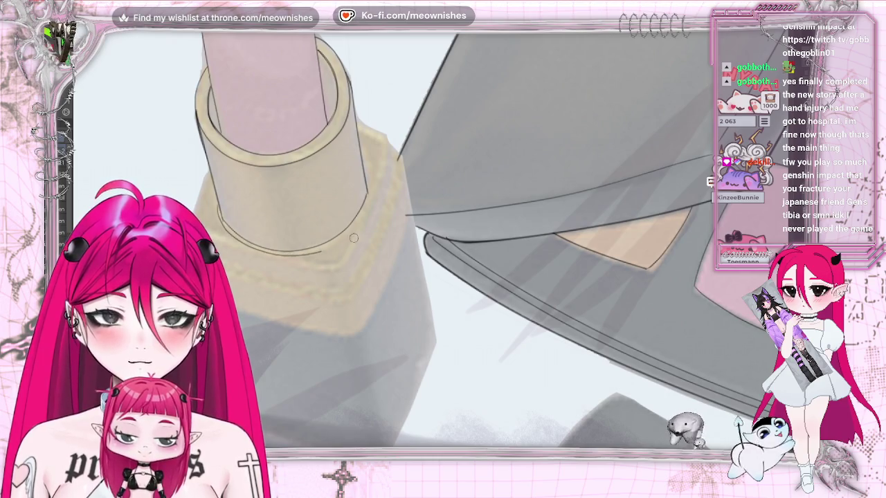
key(ctrl+z)
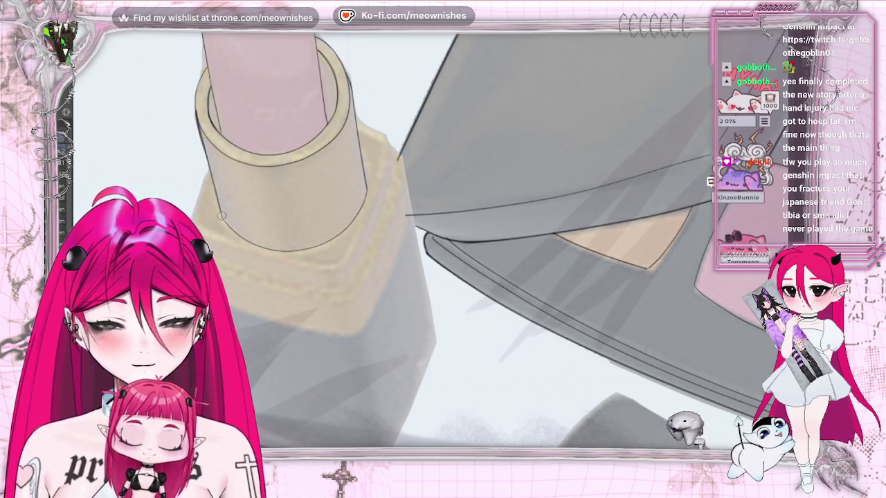
drag(310, 253, 310, 253)
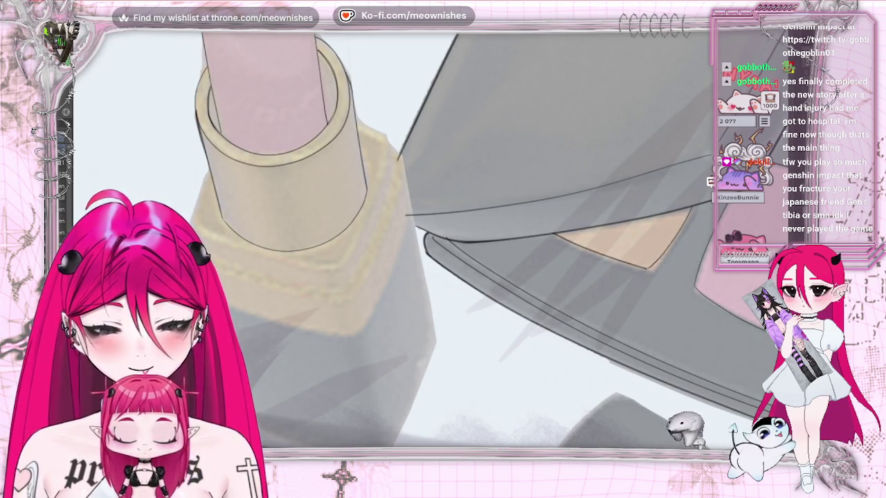
drag(350, 232, 368, 187)
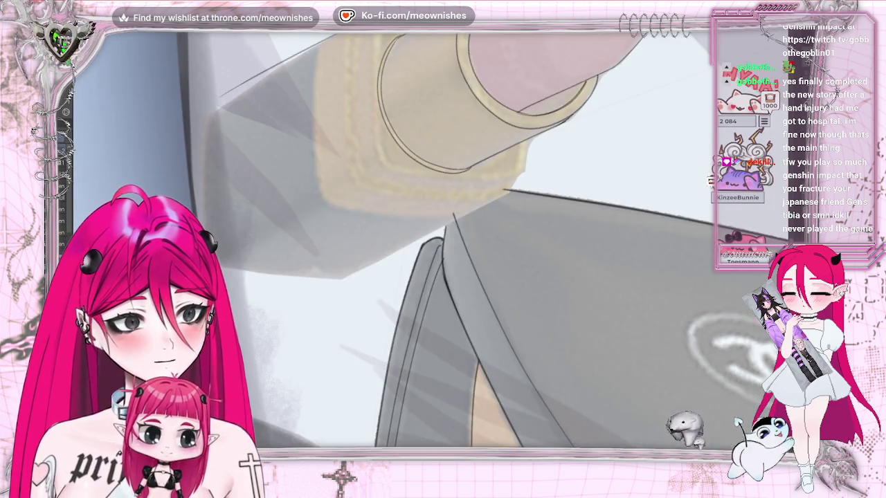
- Replace the shading stroke with a darker line and ink the full left edge of the lipstick base
key(ctrl+z)
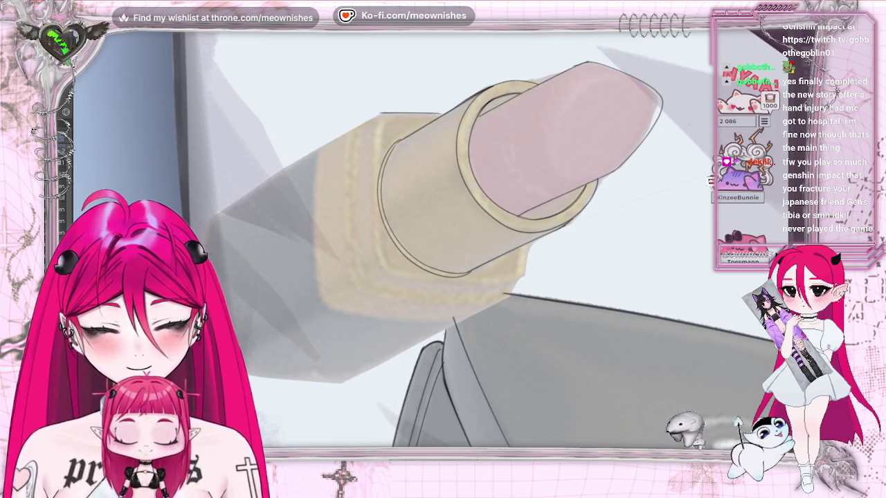
drag(209, 219, 324, 147)
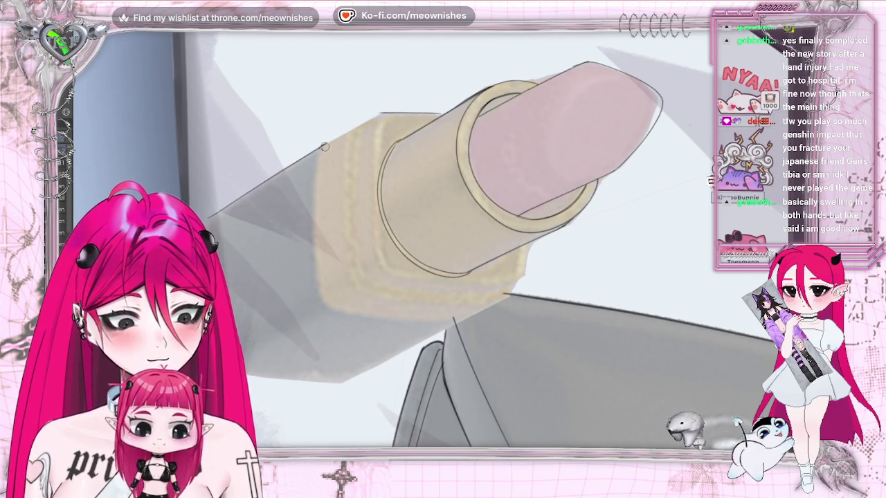
drag(323, 146, 321, 180)
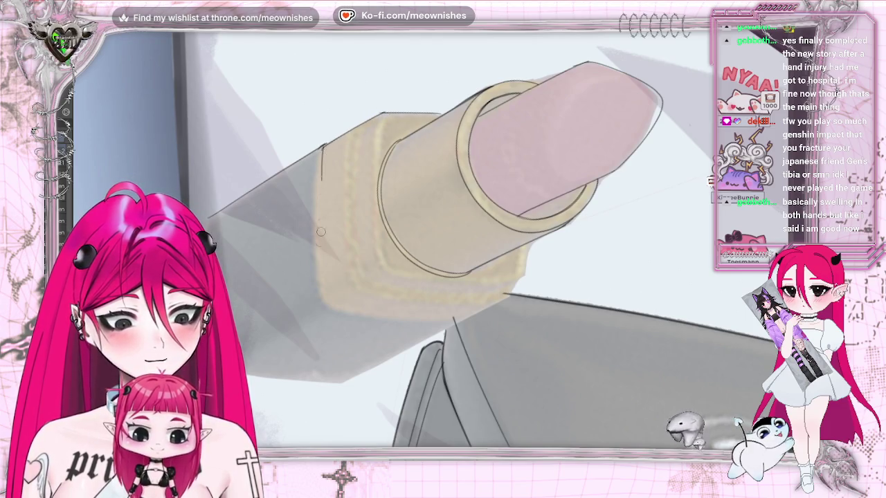
drag(322, 147, 317, 288)
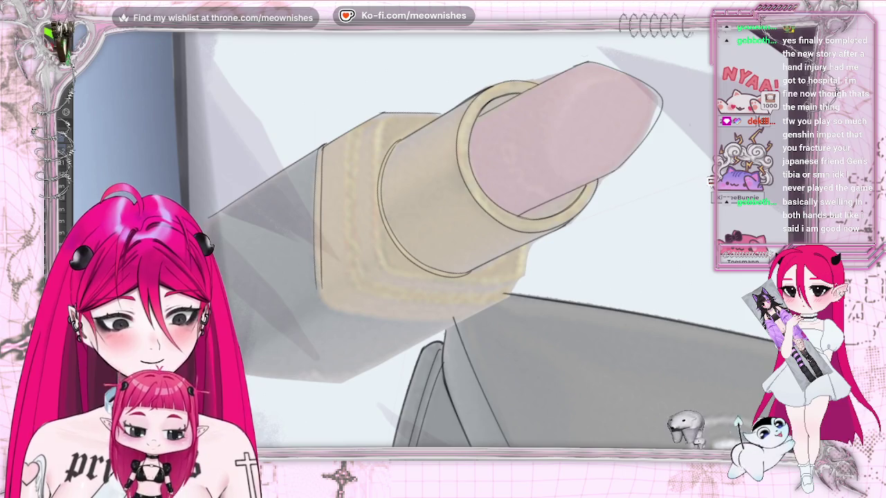
- Rotate and horizontally flip the canvas view to check the lipstick base, then rotate it again
key(ctrl+0)
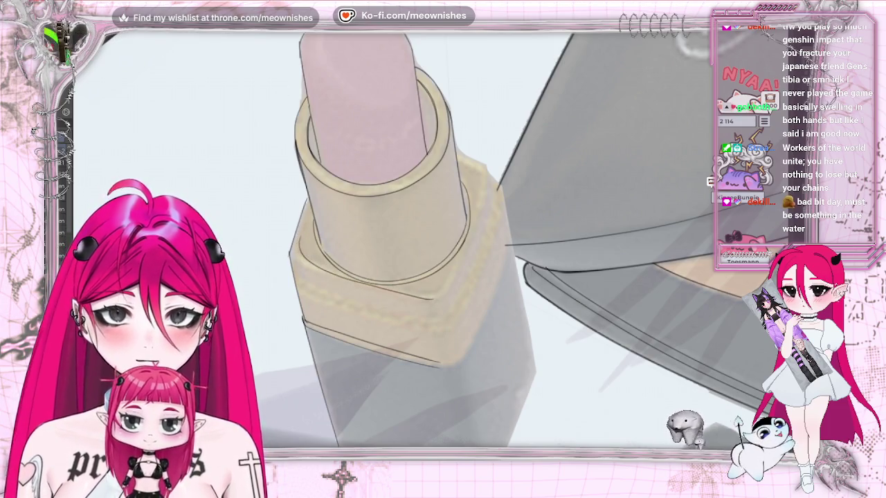
key(h)
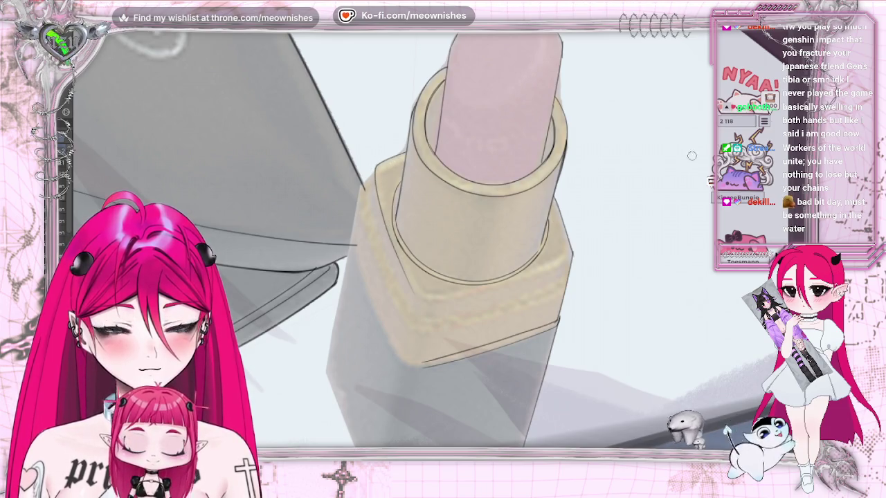
key(h)
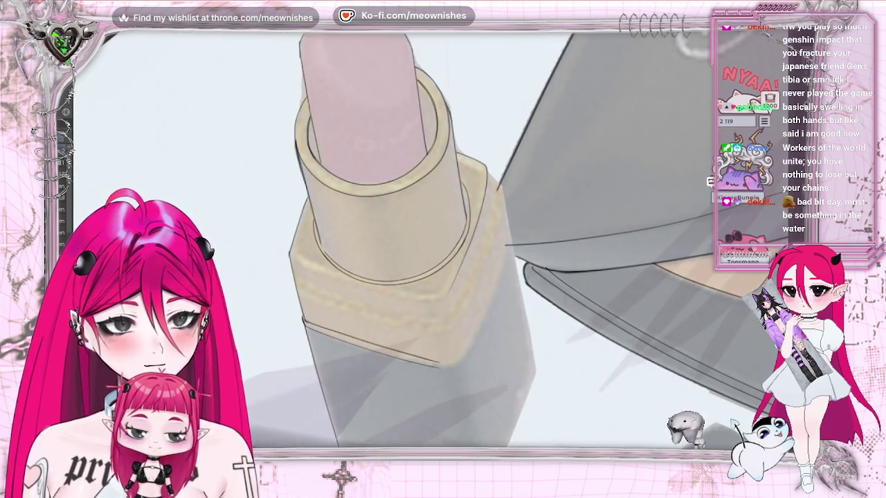
key(End)
key(End)
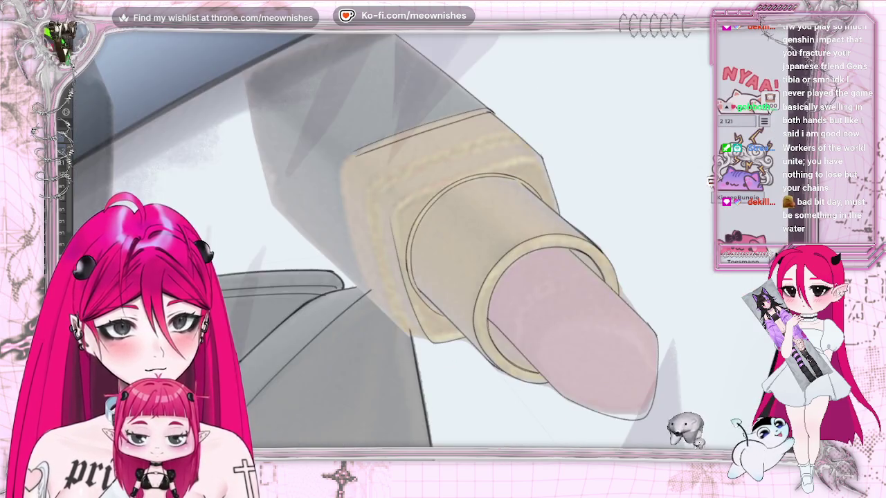
- Redraw the lipstick base's left edge line, undoing a stray band stroke and a faint top-left mark
drag(484, 163, 521, 158)
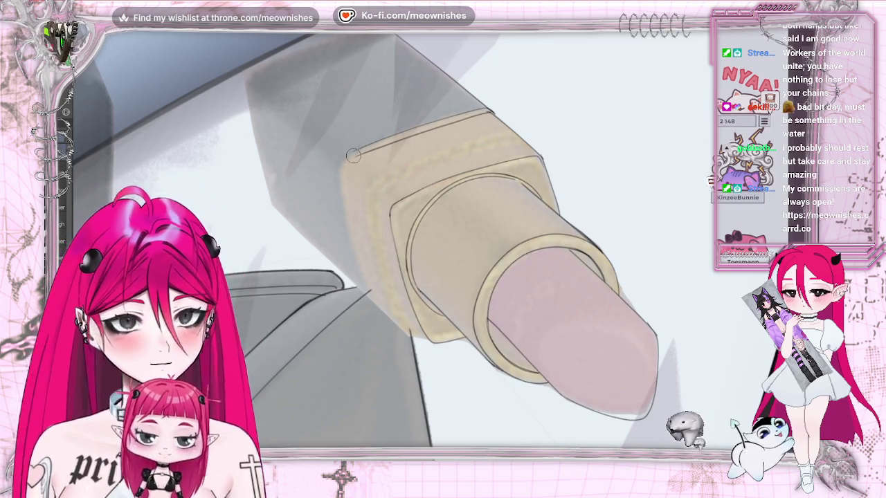
key(ctrl+z)
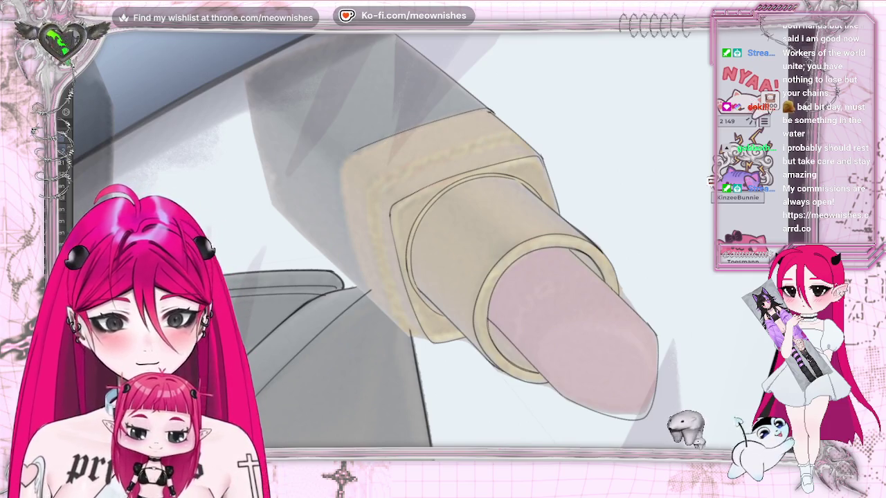
drag(345, 188, 370, 296)
key(ctrl+z)
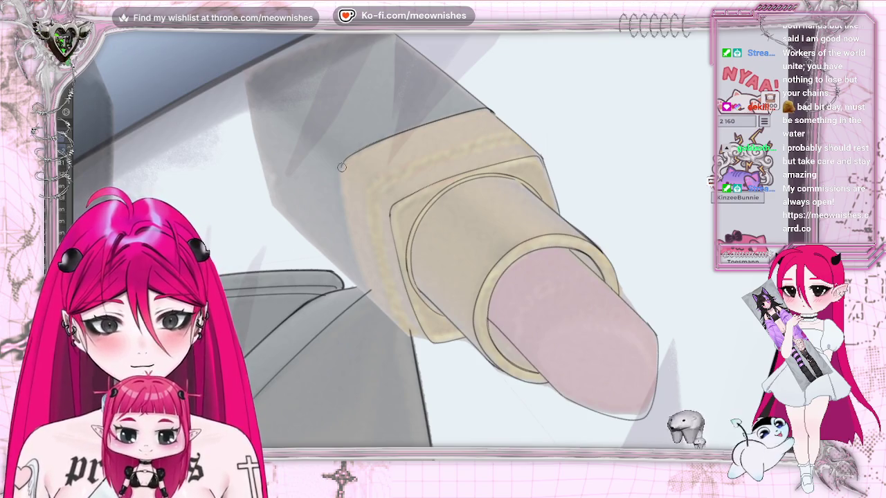
drag(342, 164, 356, 260)
drag(250, 69, 330, 41)
key(ctrl+z)
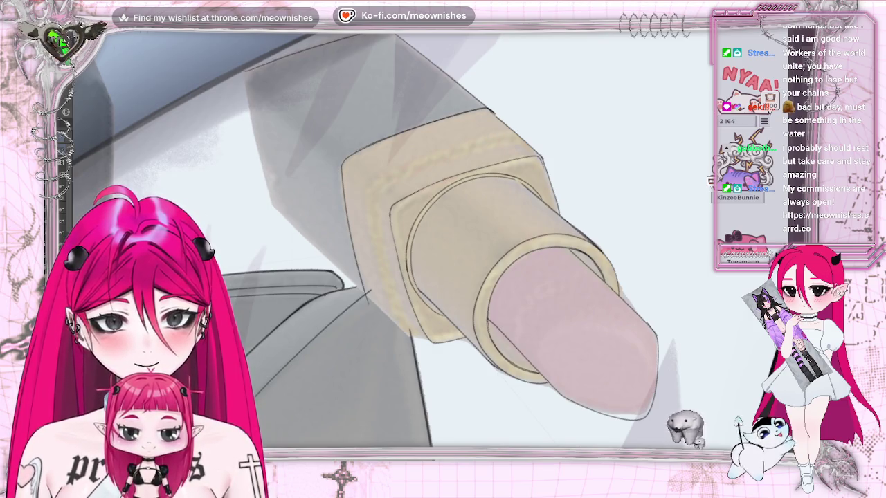
key(minus)
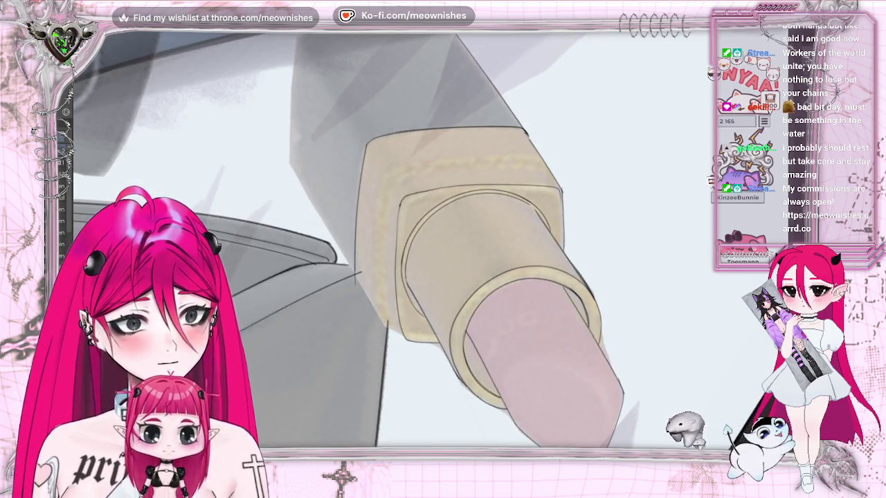
- In a mirrored view, draw the diagonal right edge of the lipstick case, redrawing it once
scroll(393, 239, up, 5)
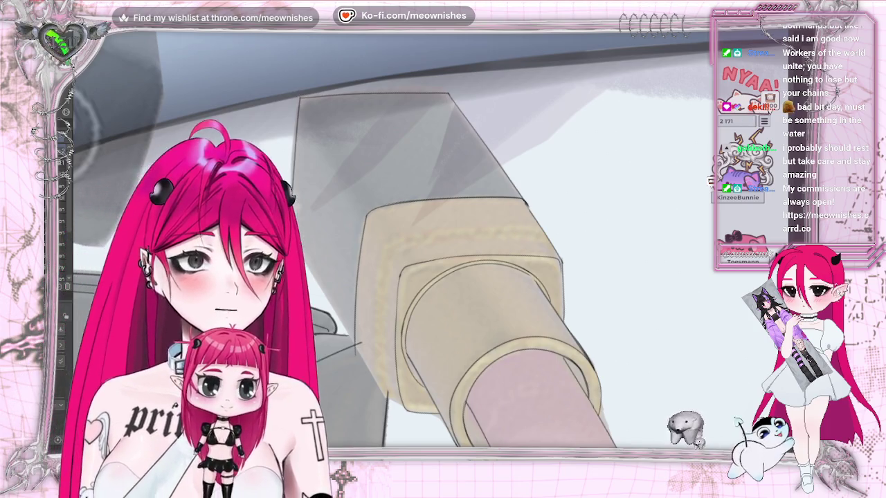
key(h)
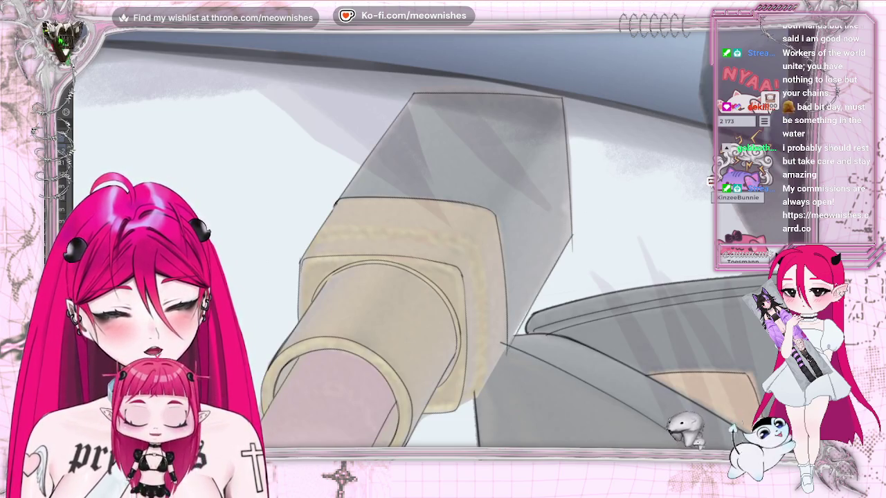
drag(572, 235, 499, 357)
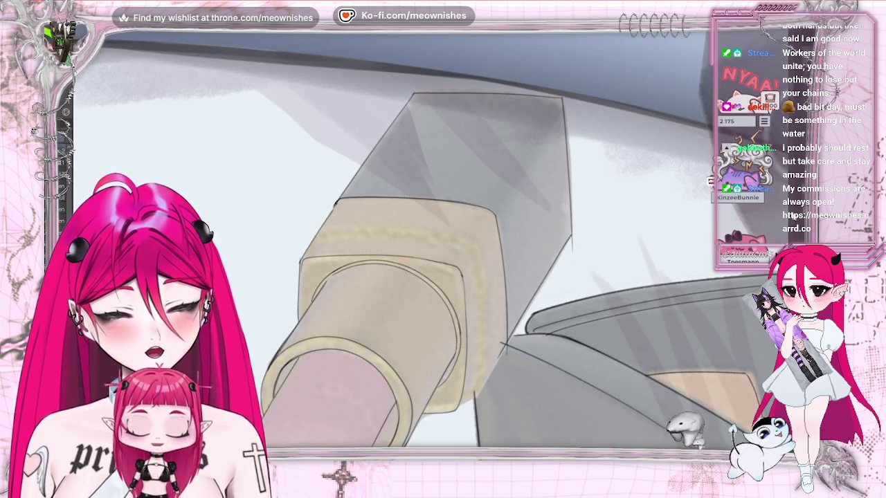
scroll(512, 239, down, 3)
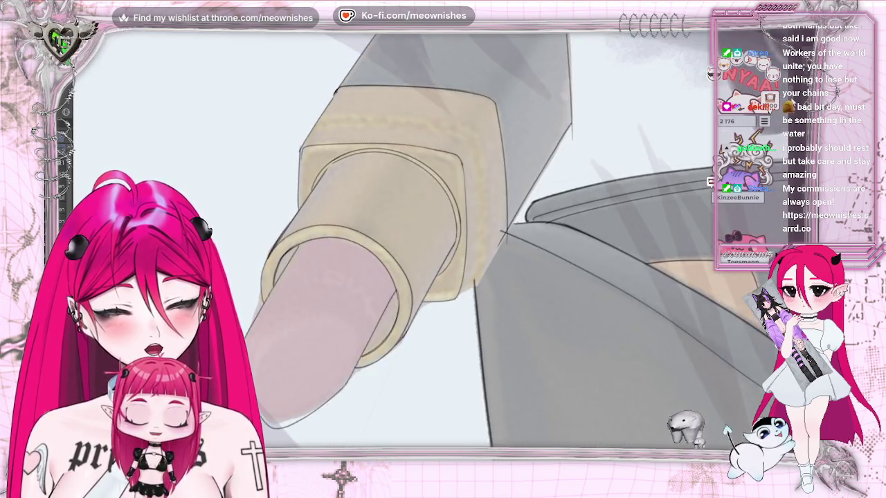
key(ctrl+z)
drag(571, 137, 504, 249)
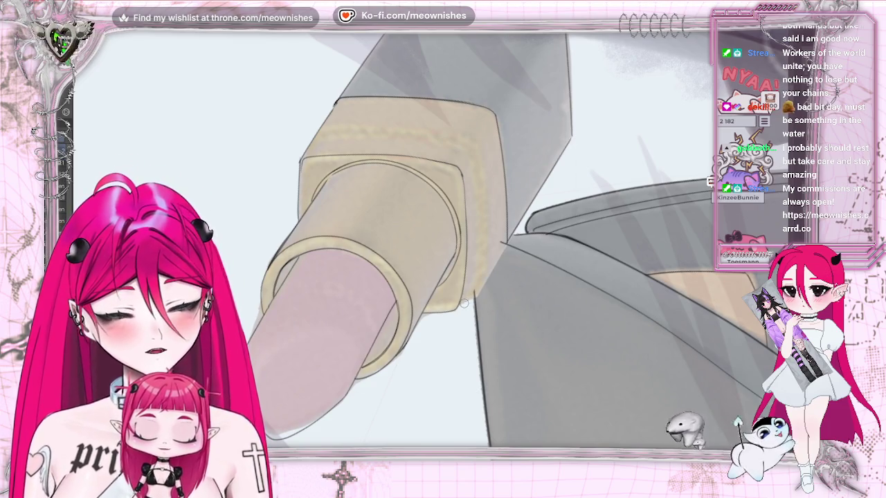
- Rotate and mirror the canvas to ink the gold base's lower bevel, then flip it back to check
key(r)
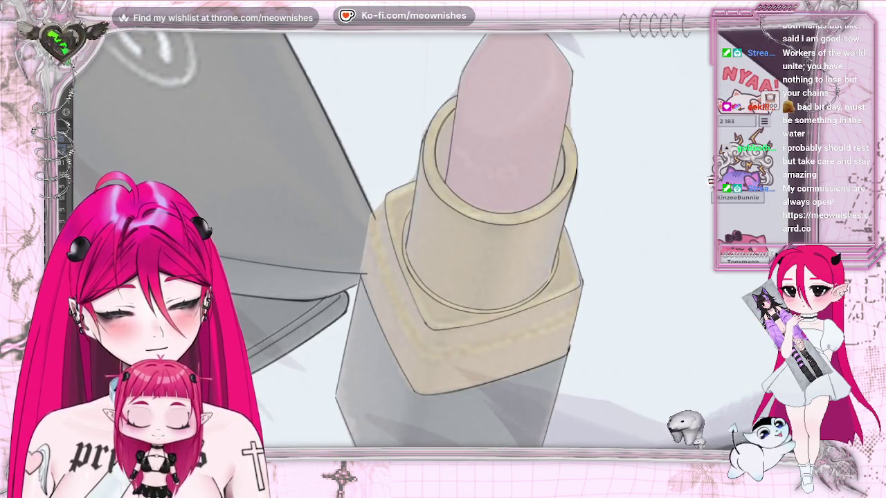
key(h)
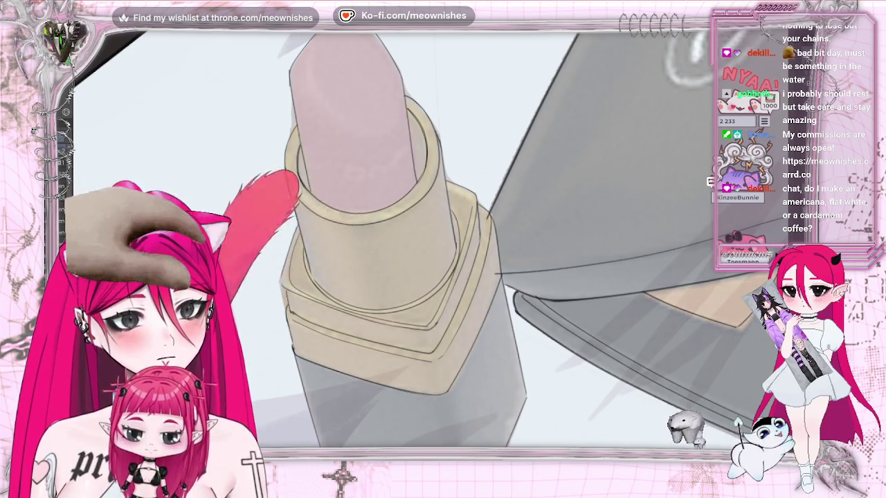
key(h)
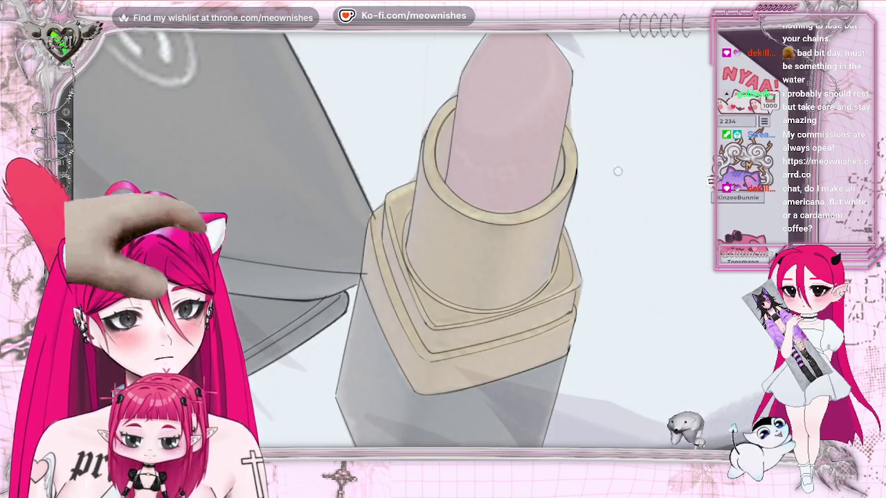
key(End)
key(End)
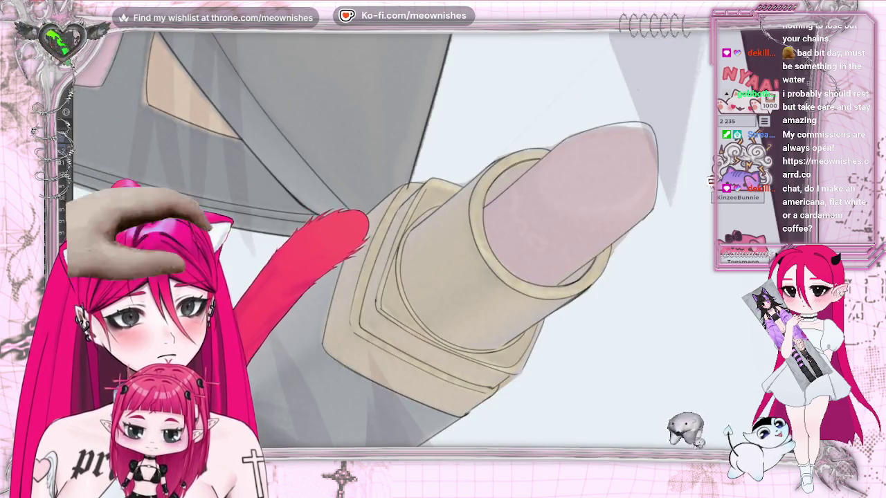
key(End)
key(End)
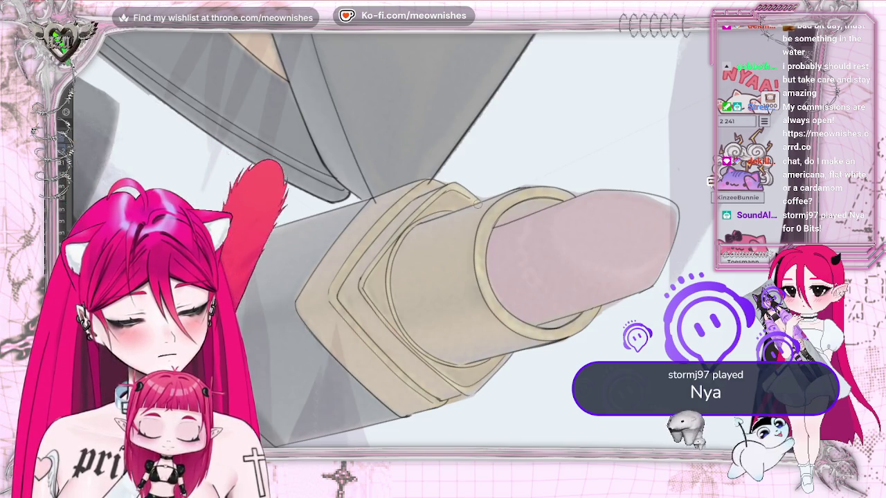
key(ctrl+0)
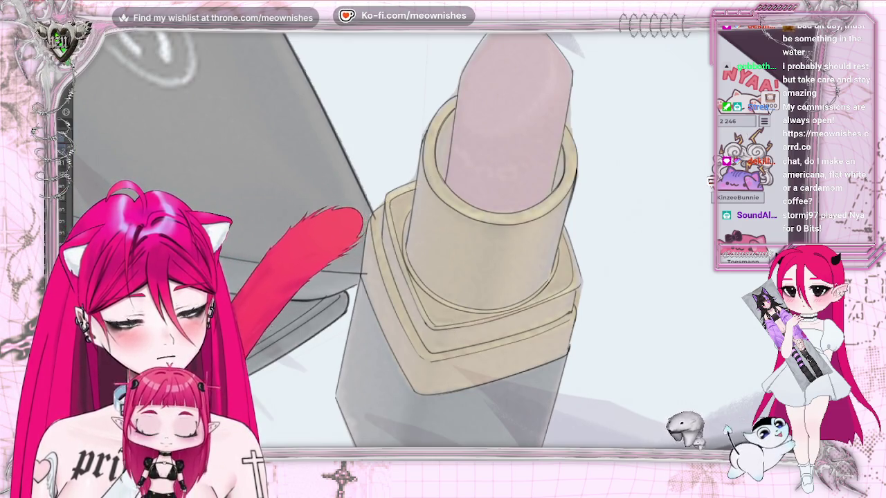
key(ctrl+0)
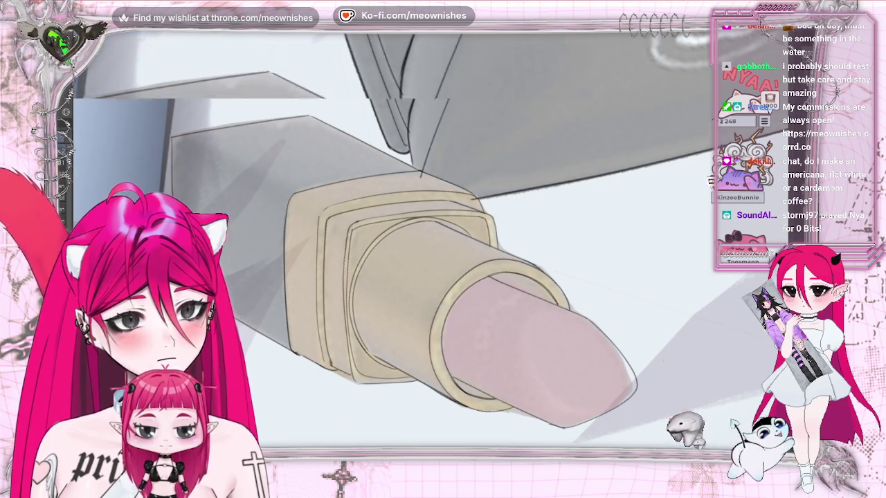
key(ctrl+plus)
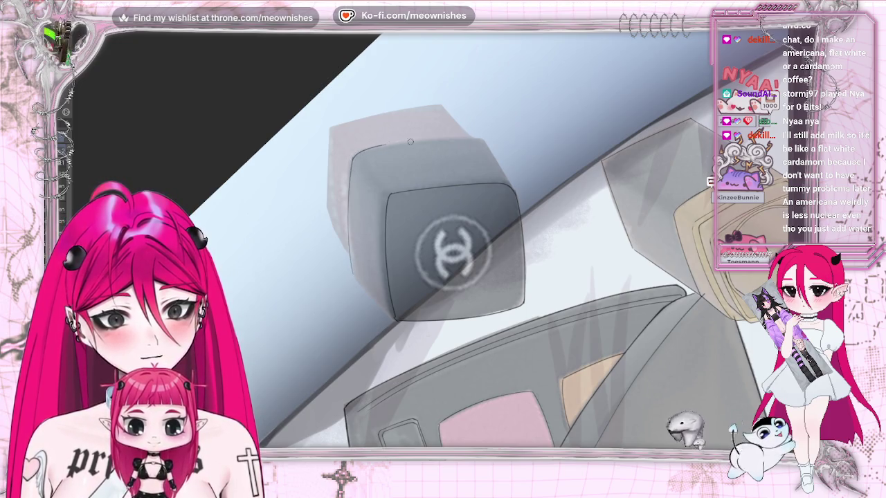
- Lighten the cube's harsh dark top edge with four light brush passes
drag(478, 141, 353, 155)
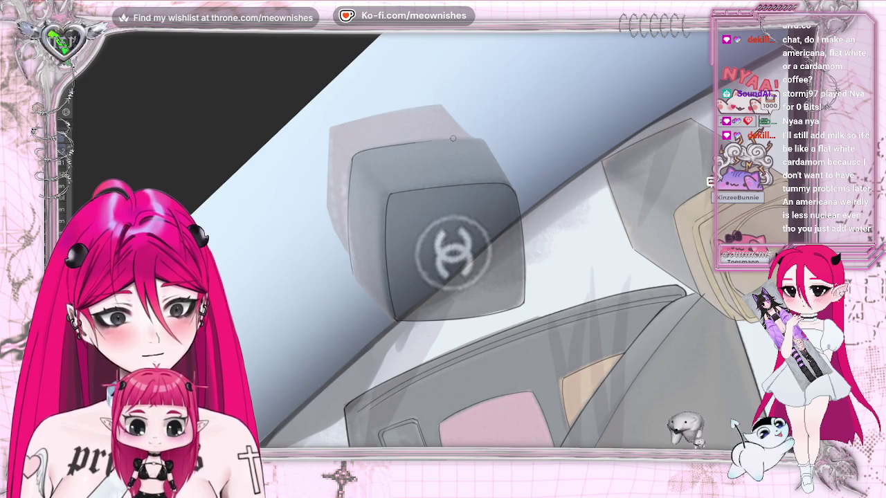
drag(453, 138, 364, 158)
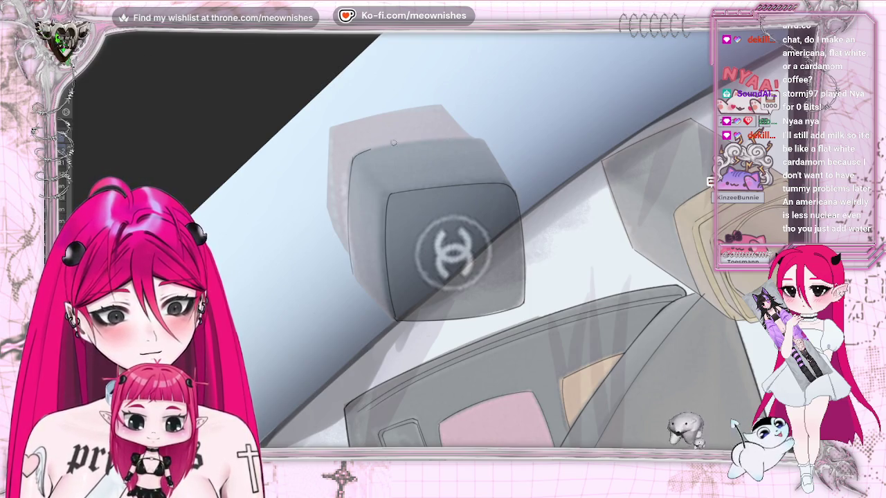
drag(479, 136, 353, 156)
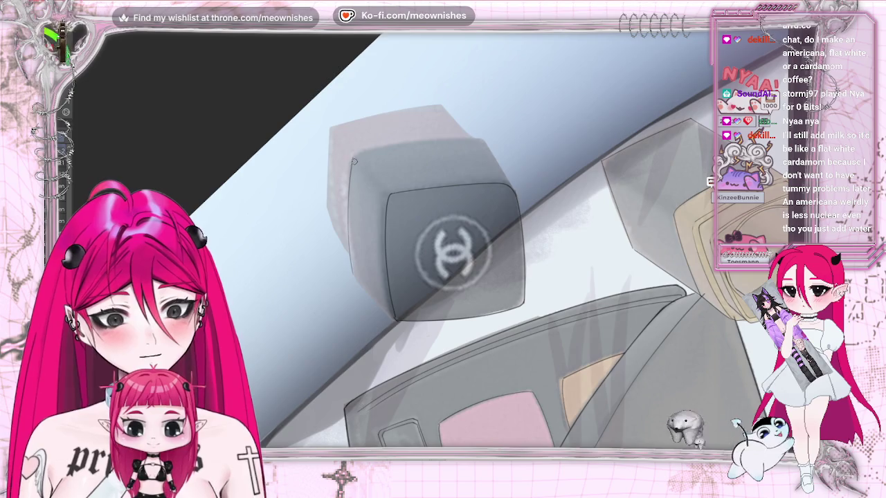
drag(484, 137, 353, 156)
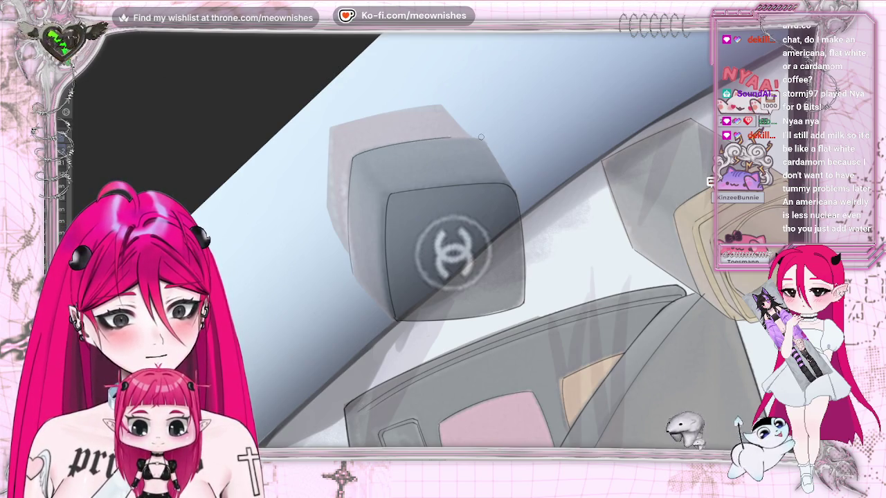
- Flip the view and fill in the cube's left edge line
key(h)
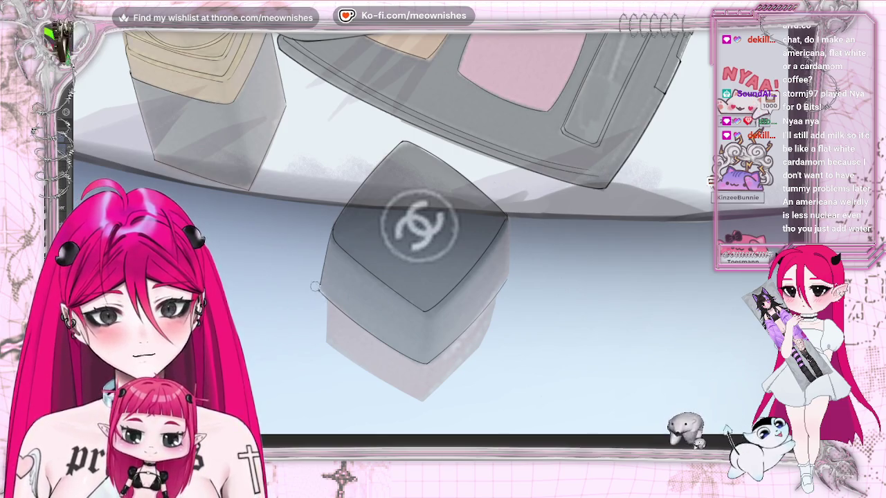
drag(315, 286, 320, 296)
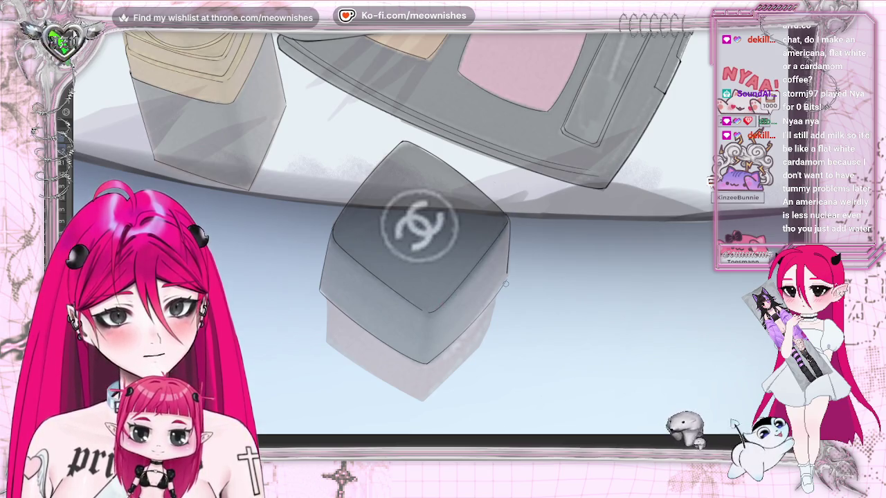
scroll(517, 201, down, 3)
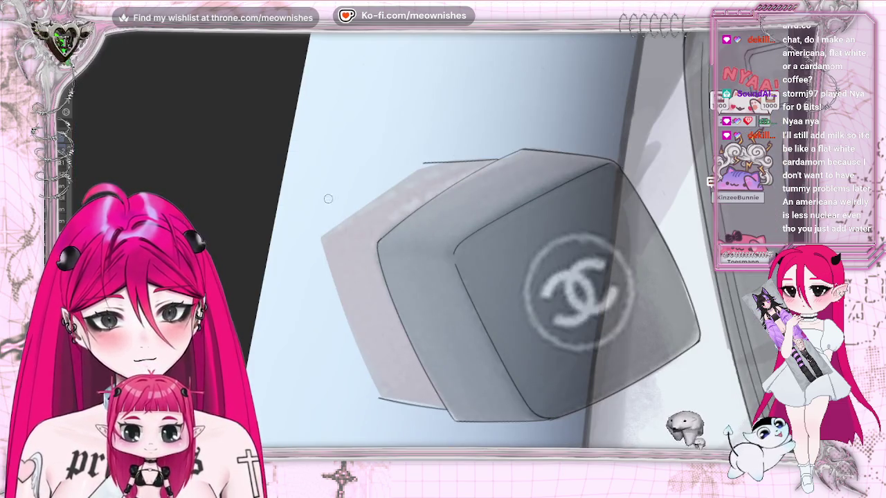
- Replace the stray stroke with new cube edge lines running up and across the top
key(ctrl+z)
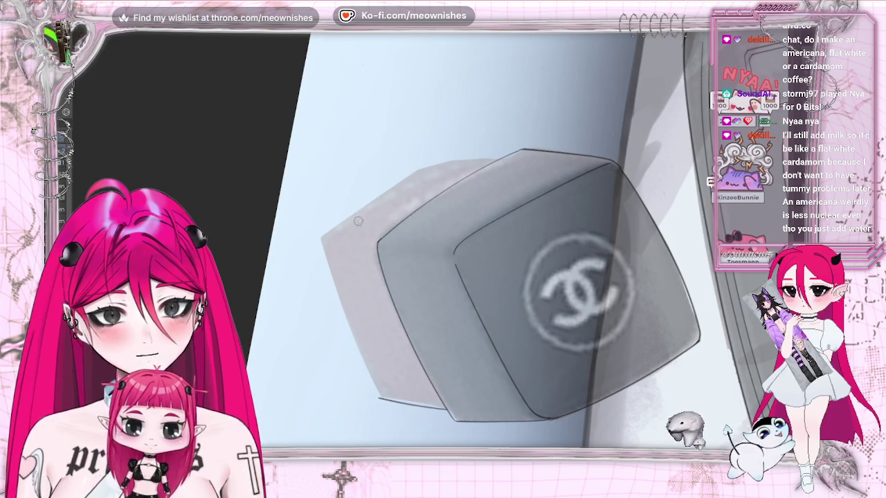
drag(399, 183, 428, 163)
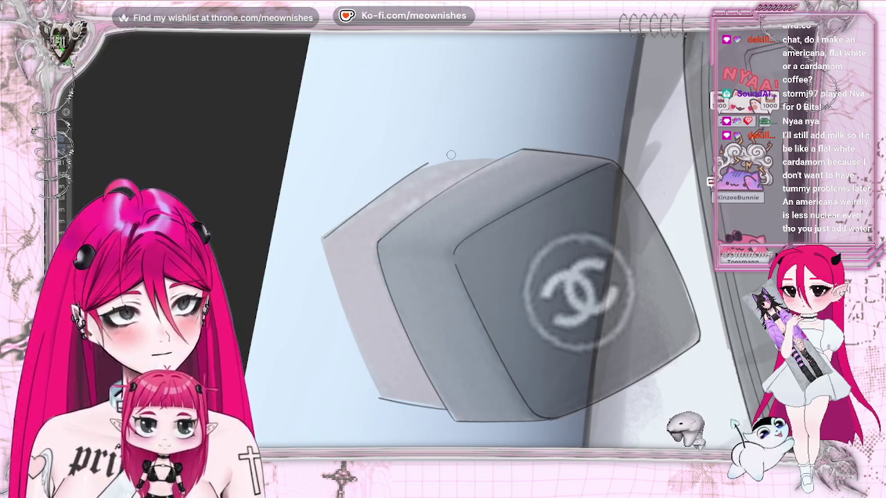
drag(427, 164, 477, 162)
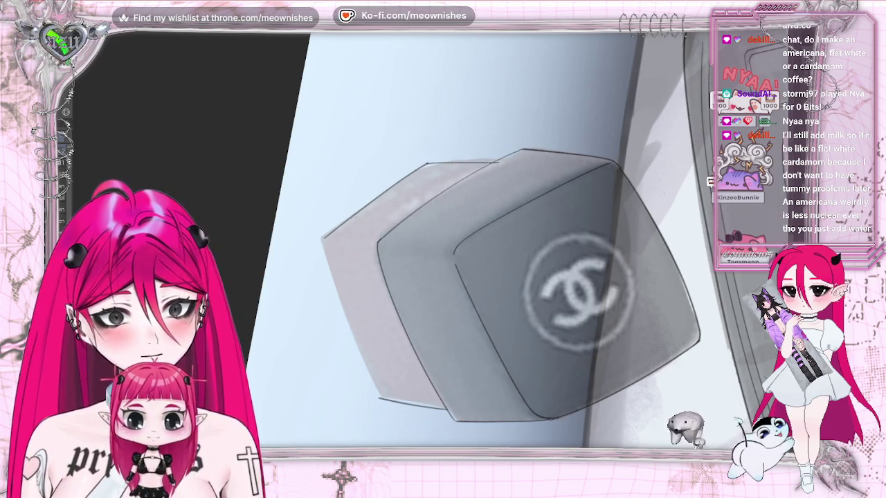
- Redraw the cube's top-left edge cleanly with the view upright, then reset the view
key(5)
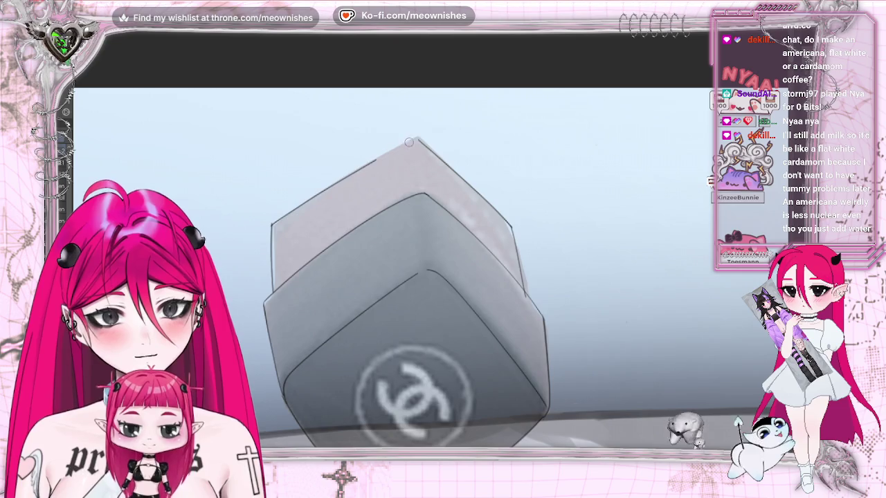
drag(417, 139, 278, 225)
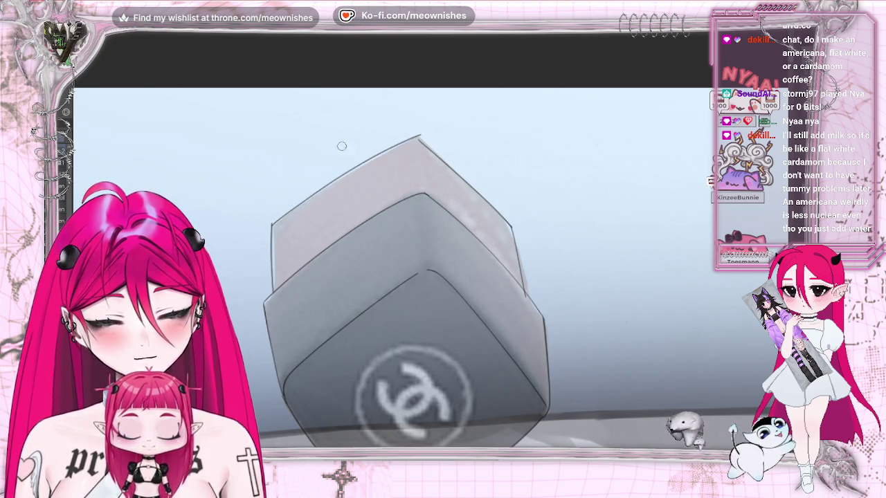
key(ctrl+z)
drag(321, 190, 418, 141)
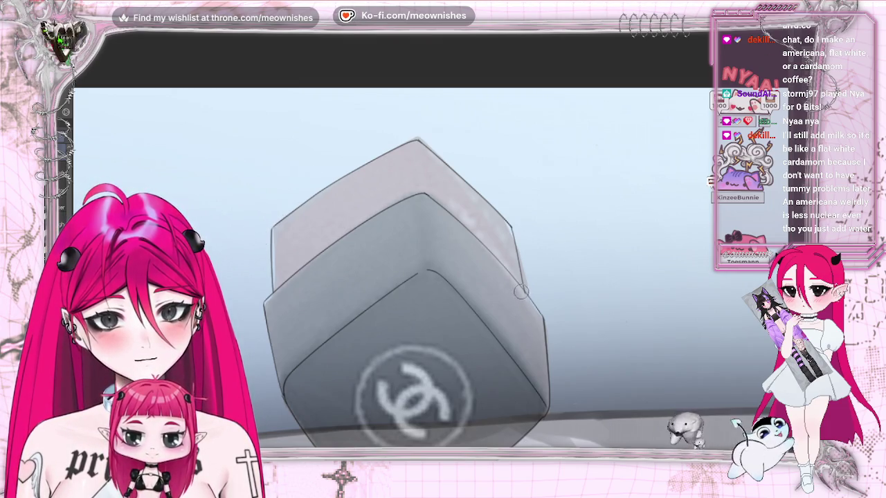
key(ctrl+0)
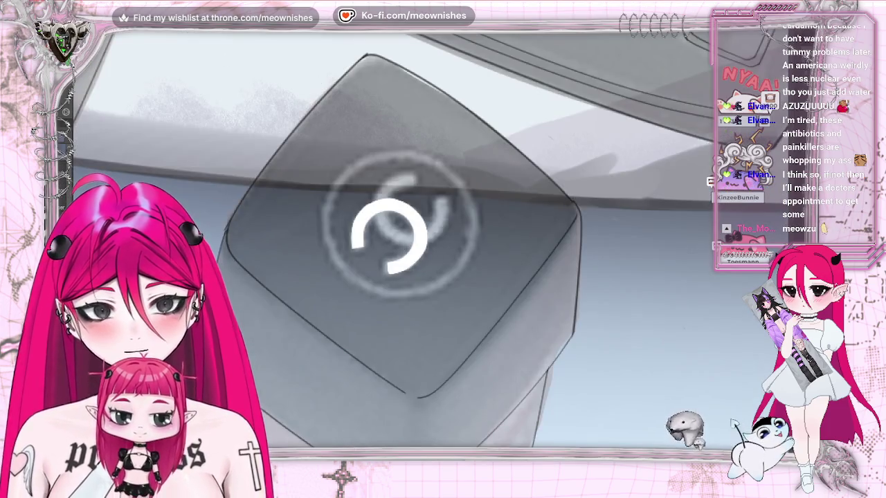
- Transform the white CC layer so it is moved, rotated and slightly scaled over the cube's printed Chanel logo
key(ctrl+t)
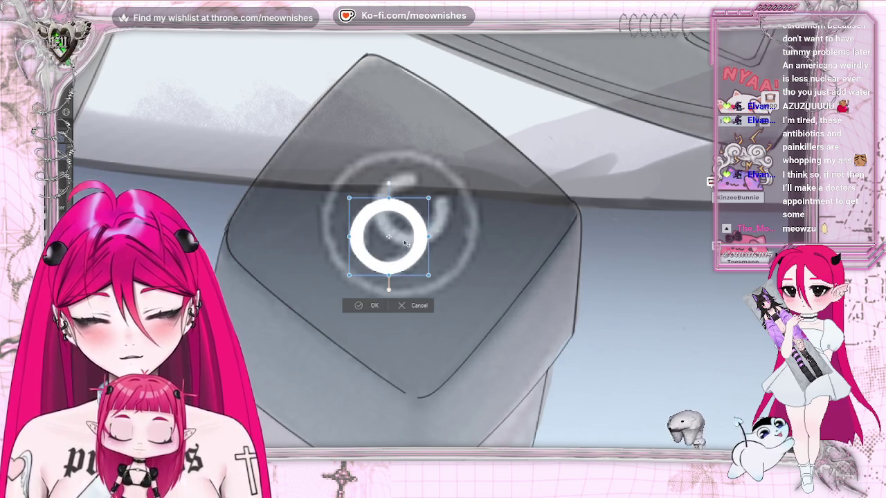
drag(405, 242, 432, 215)
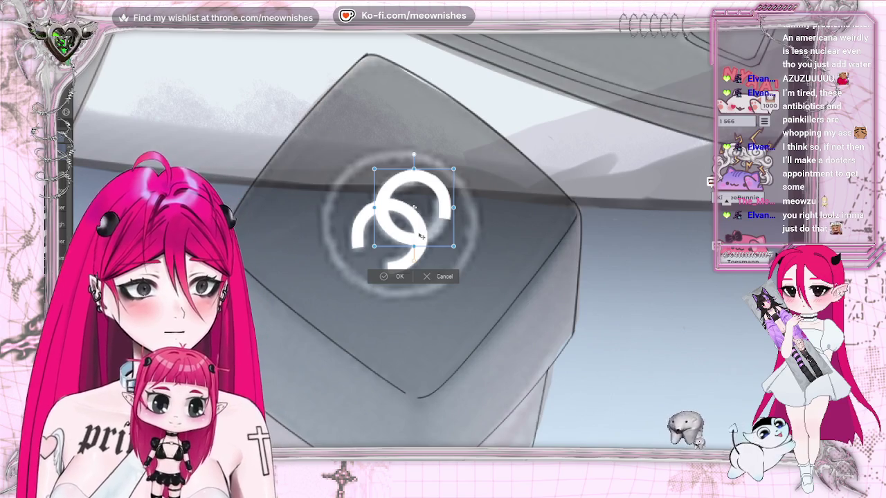
mouse_move(460, 263)
mouse_down()
mouse_move(473, 118)
mouse_move(503, 217)
mouse_up()
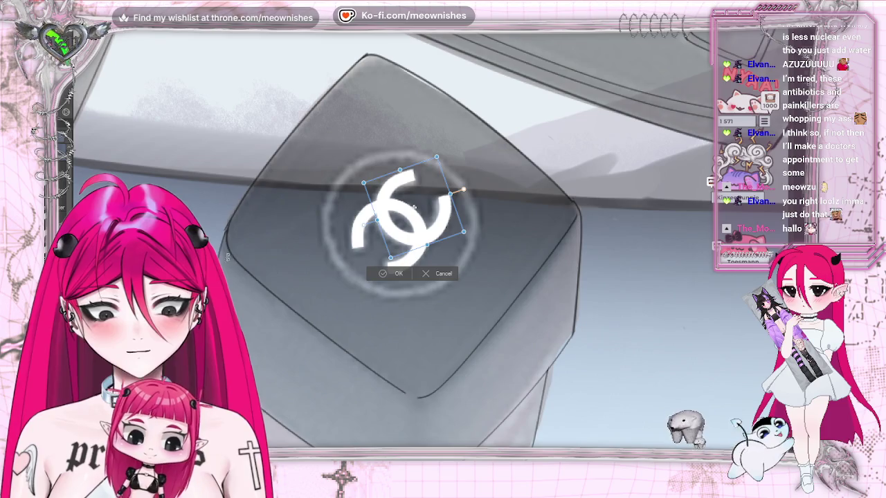
drag(436, 158, 441, 157)
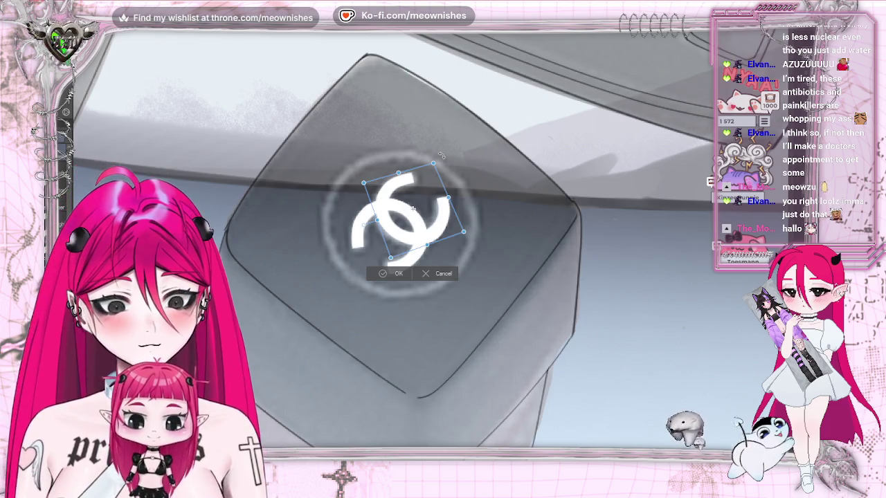
drag(441, 156, 487, 211)
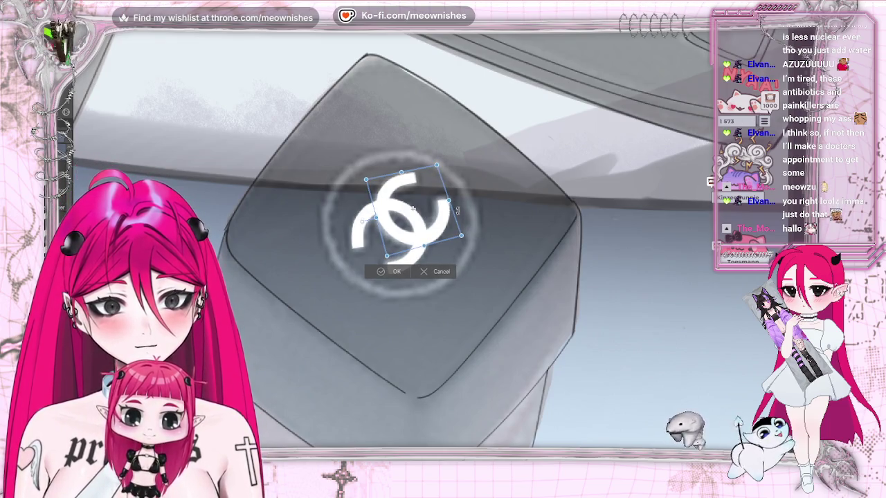
key(Return)
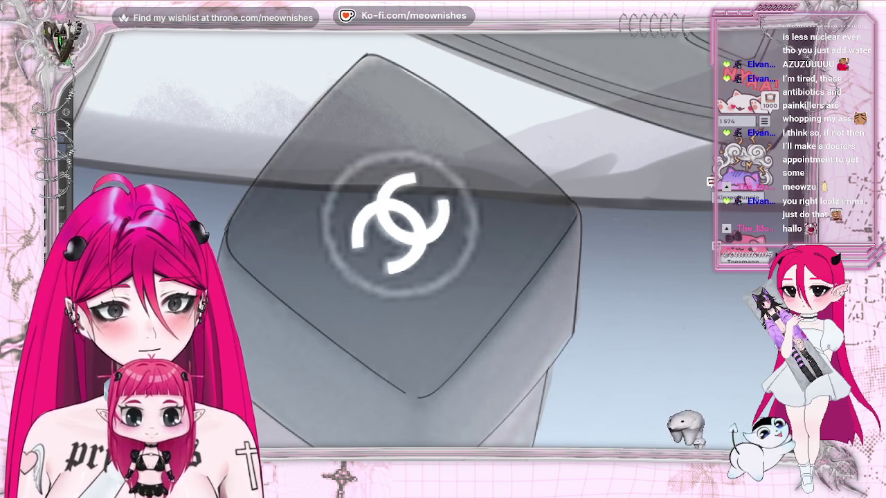
scroll(415, 235, down, 2)
scroll(415, 236, down, 1)
scroll(416, 235, down, 2)
scroll(429, 242, up, 2)
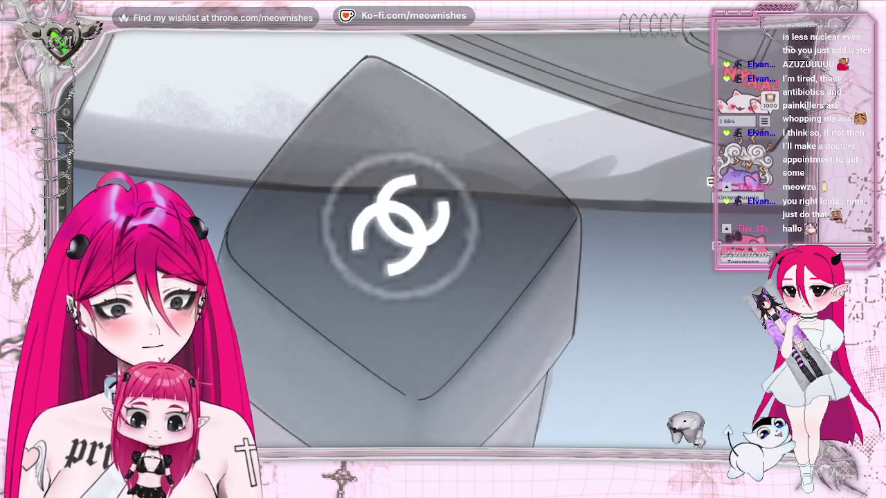
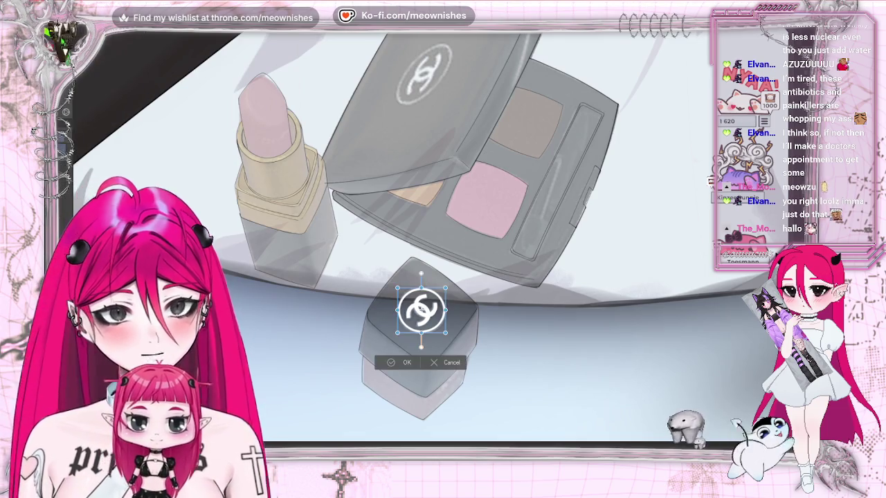
- Move the circular logo copy onto the compact lid, tilting and skewing it to the lid's angle
drag(425, 82, 484, 36)
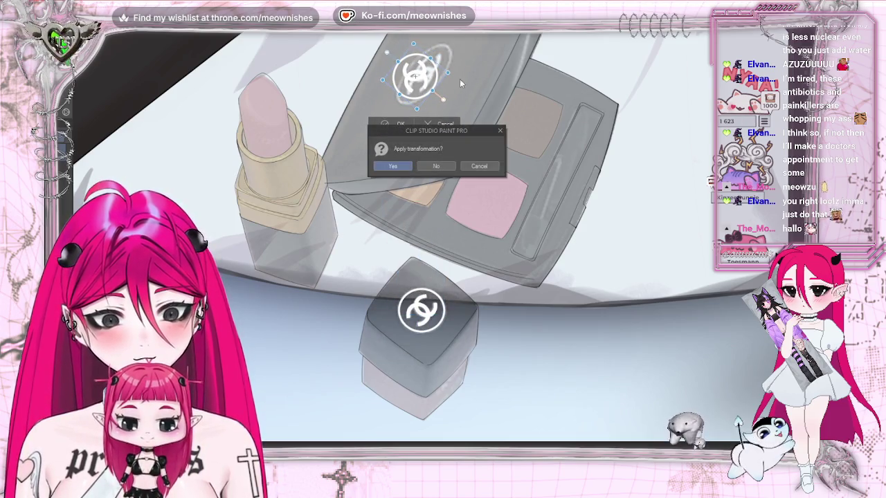
click(500, 131)
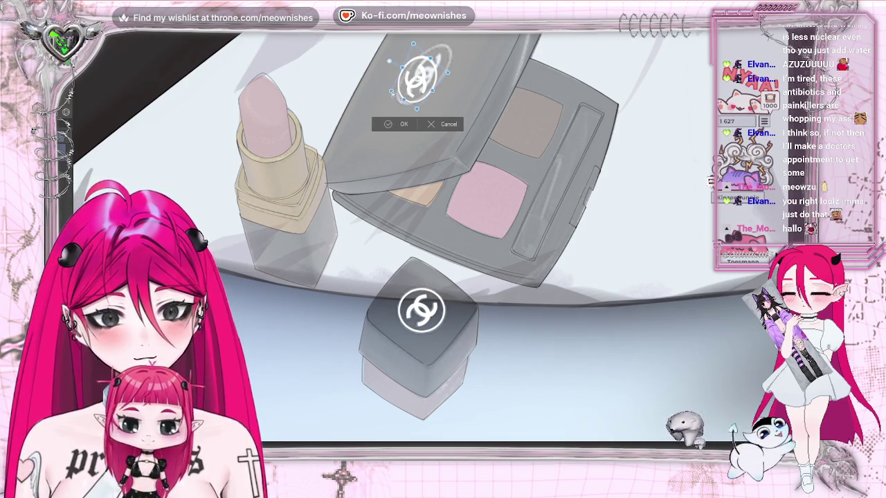
mouse_move(444, 72)
mouse_down()
mouse_move(465, 58)
mouse_move(453, 67)
mouse_up()
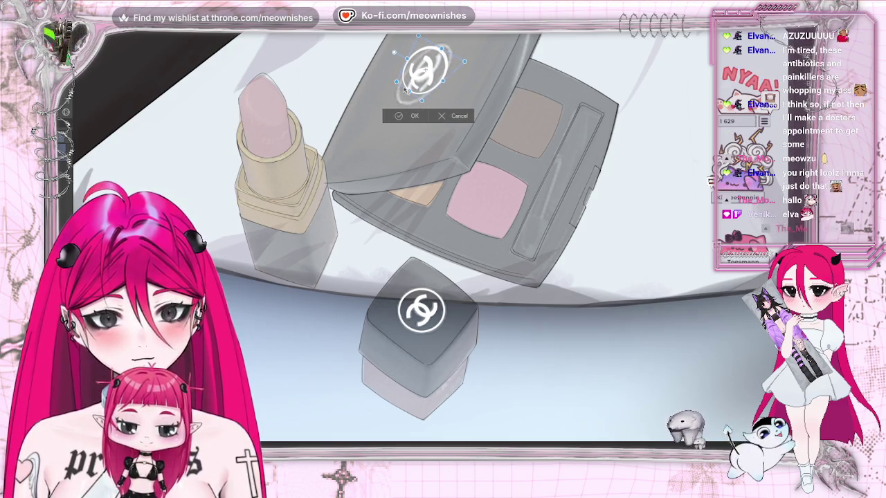
drag(410, 92, 400, 103)
drag(418, 35, 408, 46)
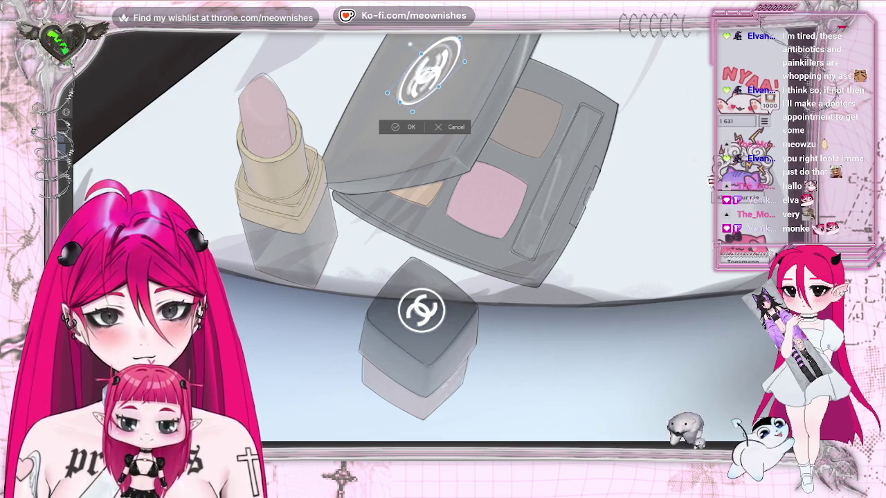
drag(464, 62, 459, 62)
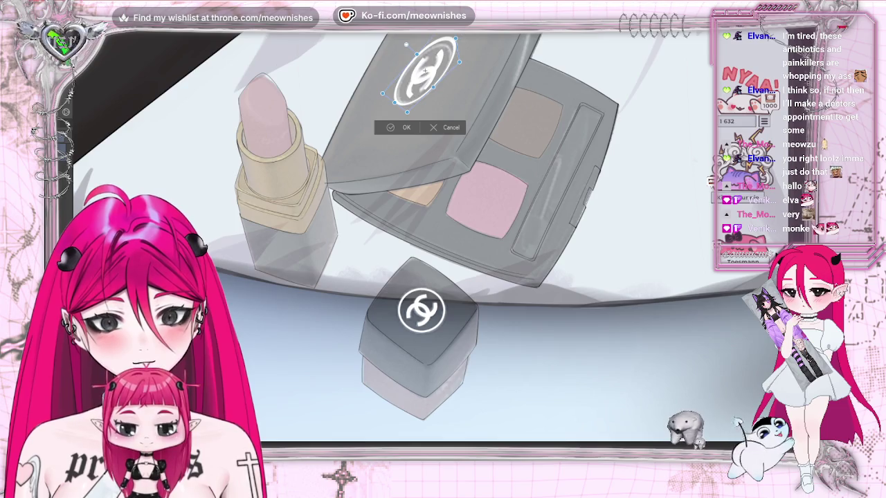
scroll(425, 242, up, 2)
scroll(425, 242, up, 3)
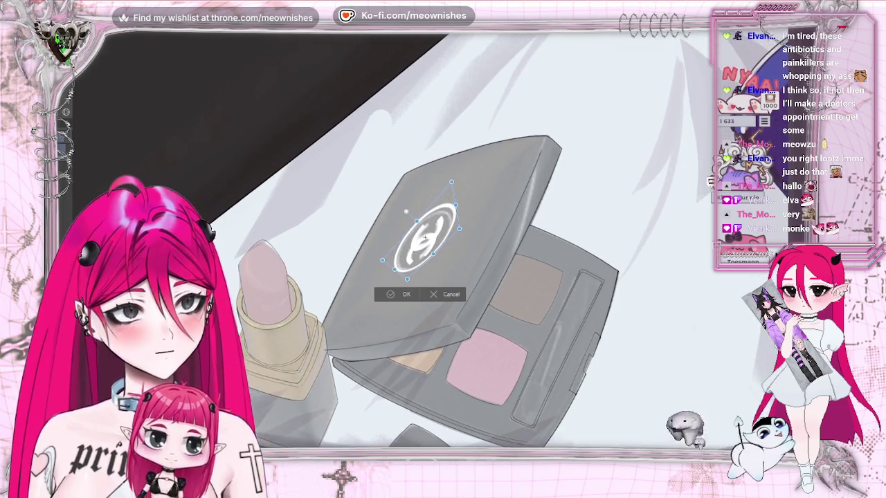
- Warp the logo's top edge, lower-left and bottom to start matching the lid's perspective
scroll(434, 247, up, 2)
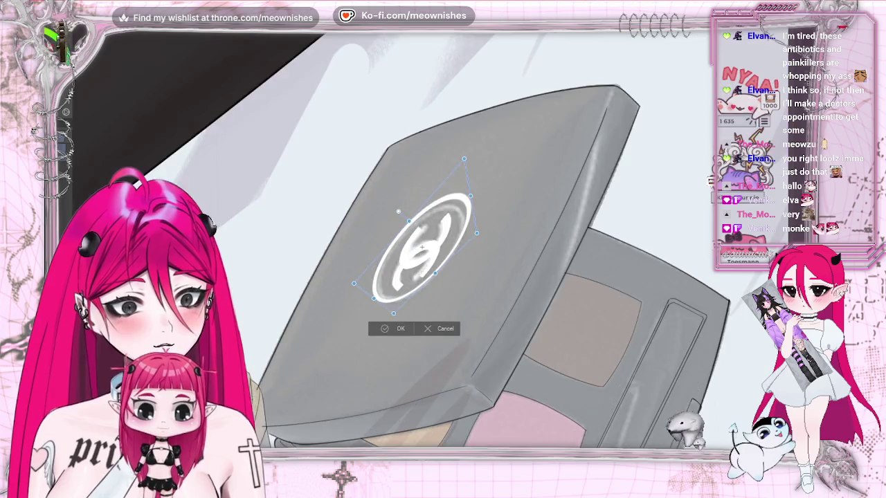
drag(464, 160, 462, 169)
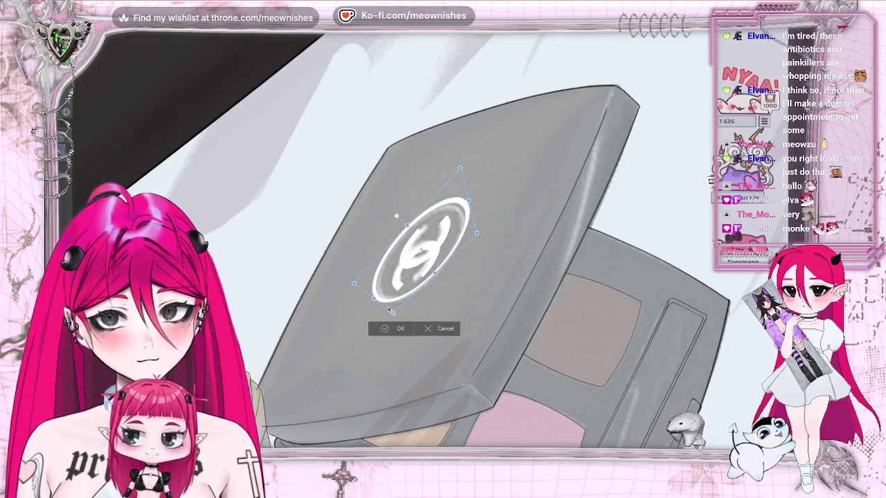
drag(378, 302, 372, 301)
drag(460, 167, 457, 179)
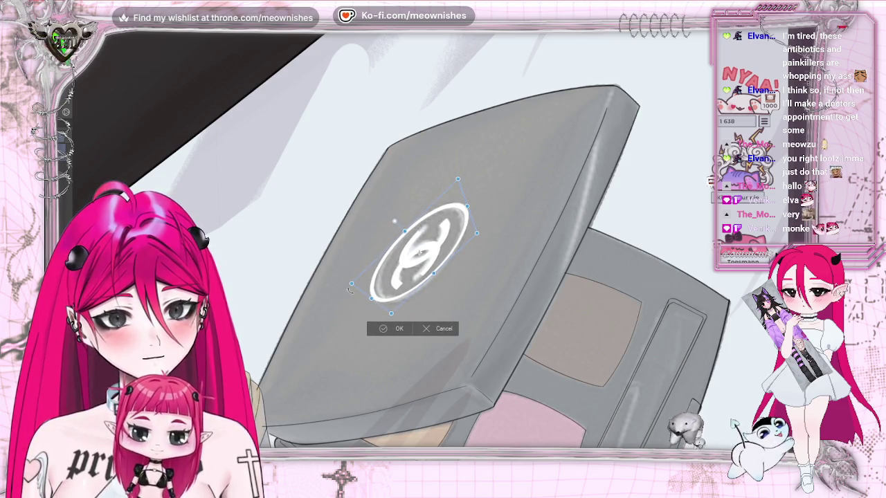
drag(351, 288, 356, 281)
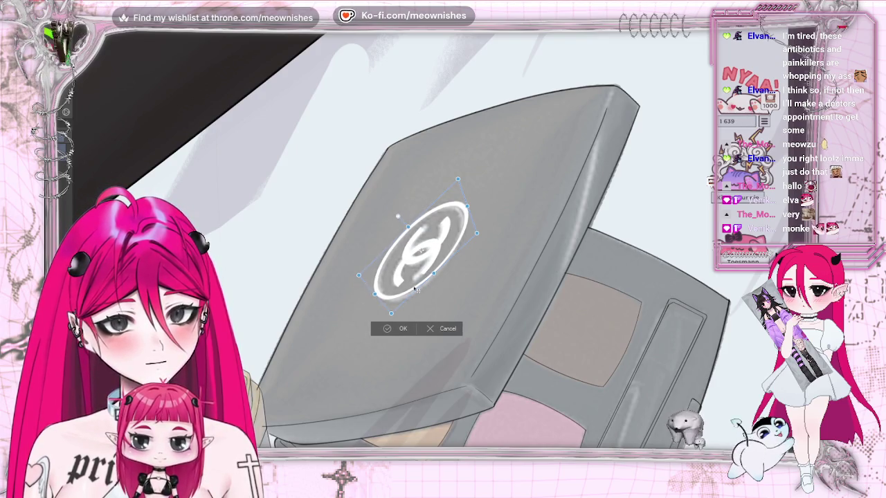
drag(392, 313, 396, 312)
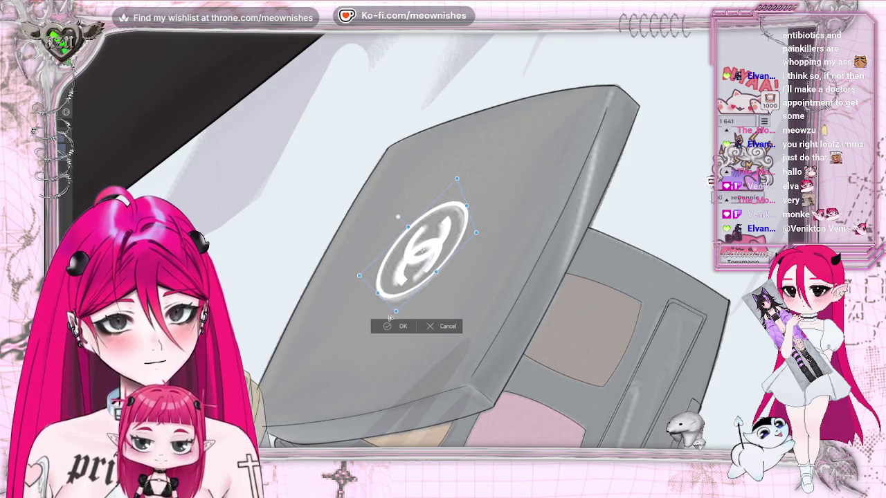
drag(456, 179, 455, 180)
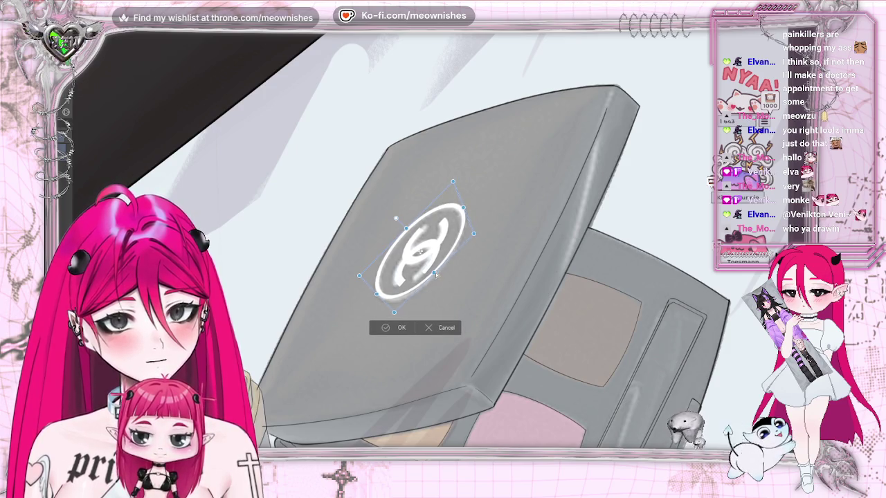
drag(396, 311, 390, 311)
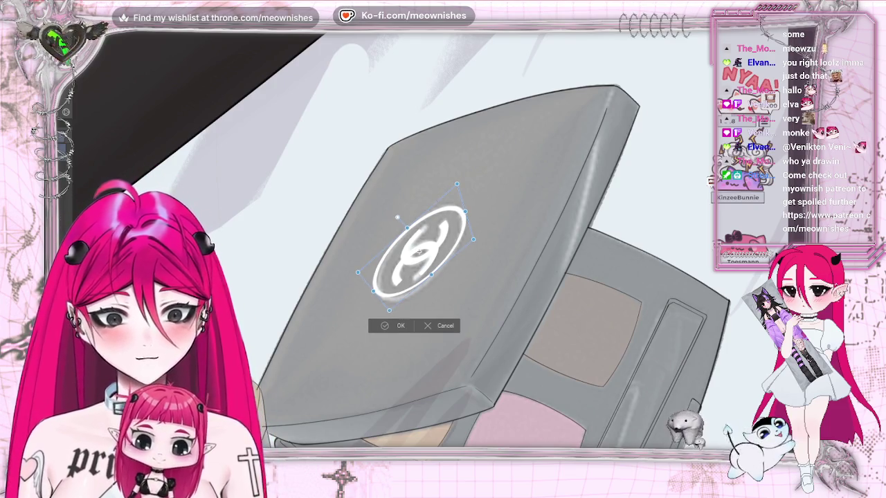
- Refine the warp on the logo's bottom, left and right sides, then apply it
drag(389, 310, 392, 322)
drag(367, 283, 360, 268)
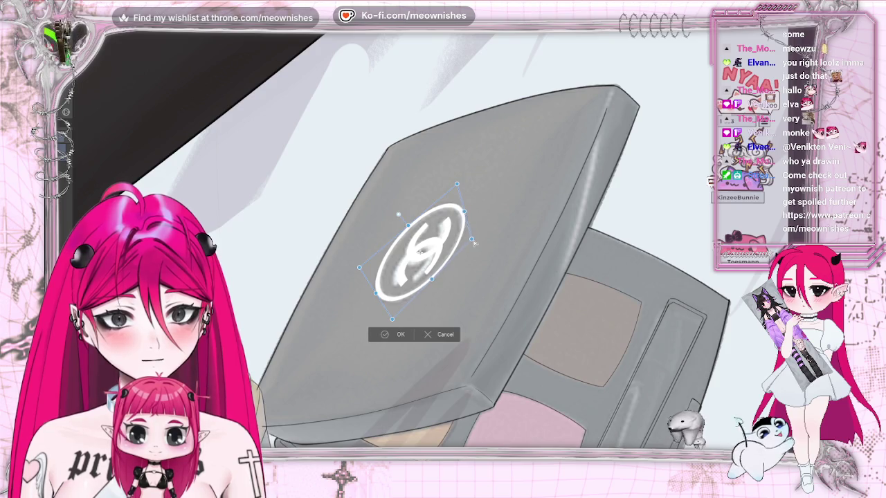
drag(445, 271, 429, 280)
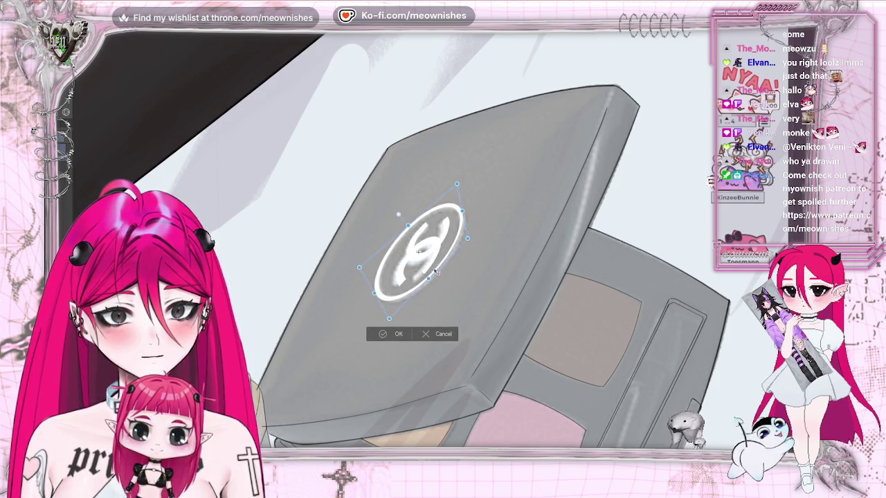
drag(468, 241, 474, 248)
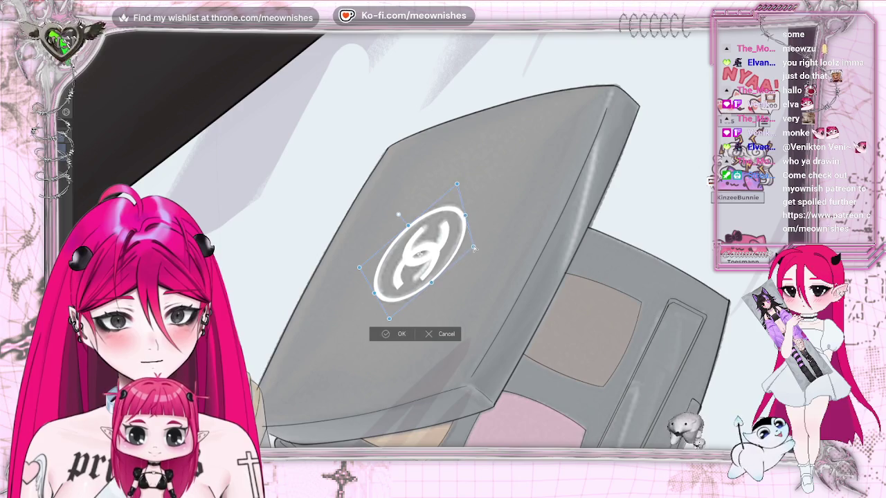
drag(359, 270, 359, 264)
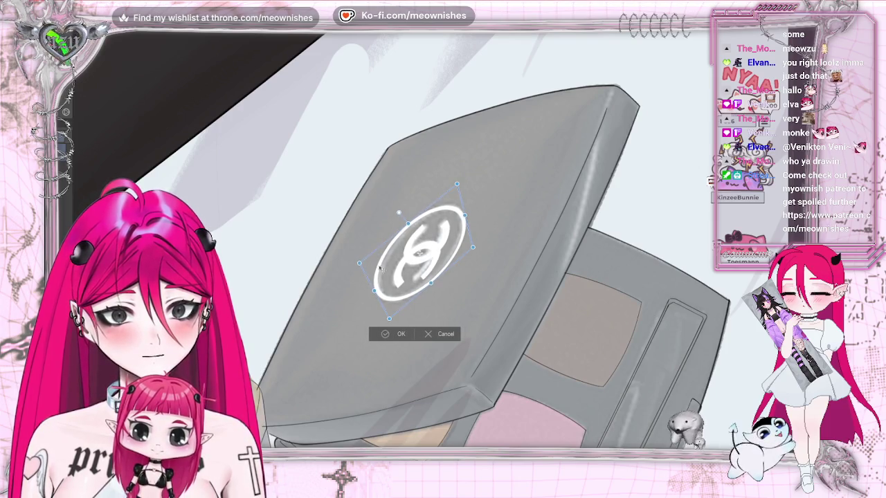
drag(430, 283, 413, 305)
drag(446, 256, 447, 255)
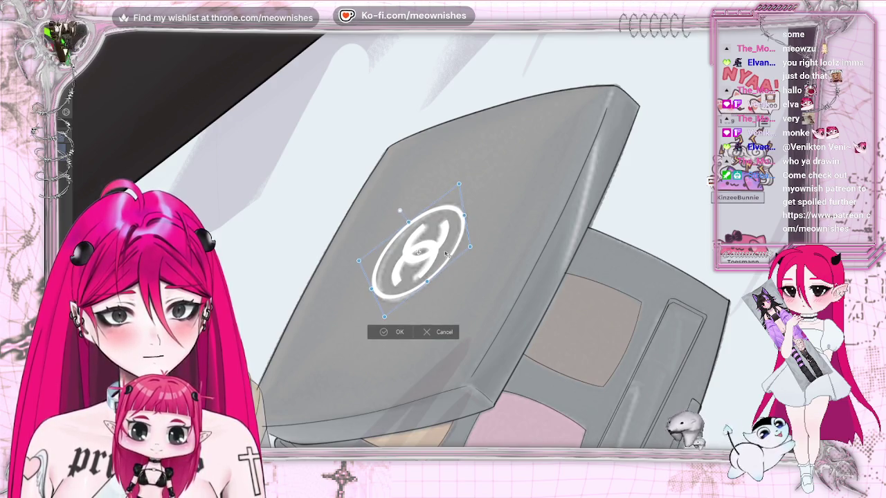
click(381, 333)
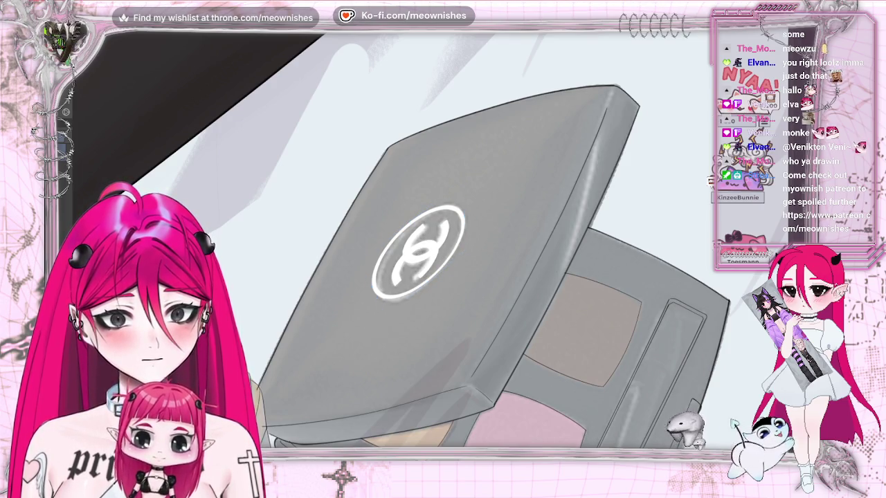
- Brighten the logo ring's lower, lower-right and upper-right edges with white brush strokes
scroll(419, 253, up, 1)
scroll(418, 253, up, 1)
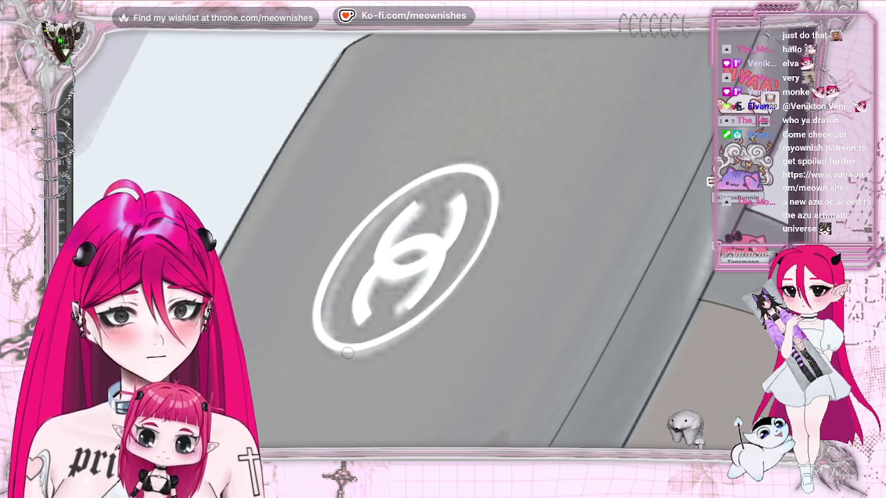
mouse_move(420, 315)
mouse_down()
mouse_move(464, 270)
mouse_move(493, 201)
mouse_up()
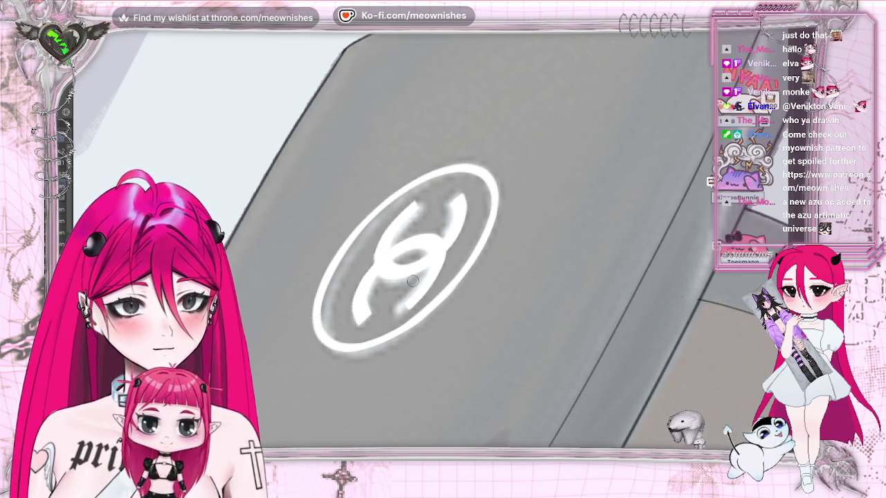
mouse_move(341, 347)
mouse_down()
mouse_move(370, 347)
mouse_move(471, 270)
mouse_up()
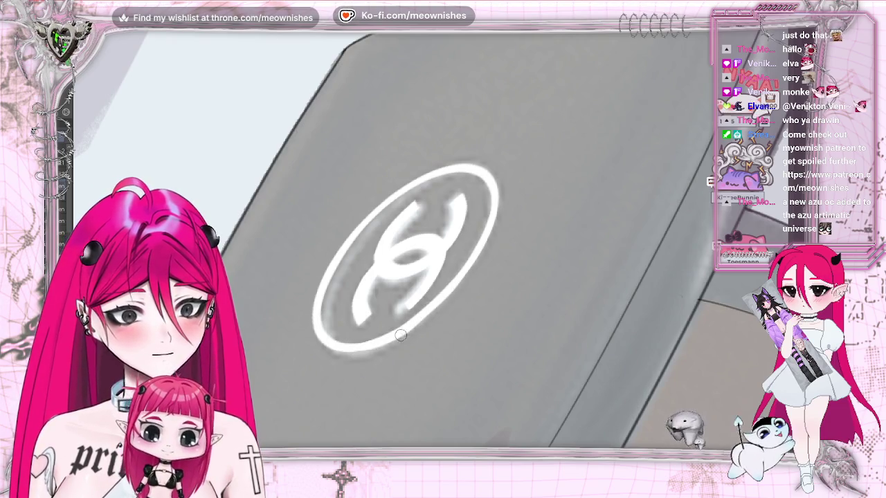
drag(457, 286, 493, 232)
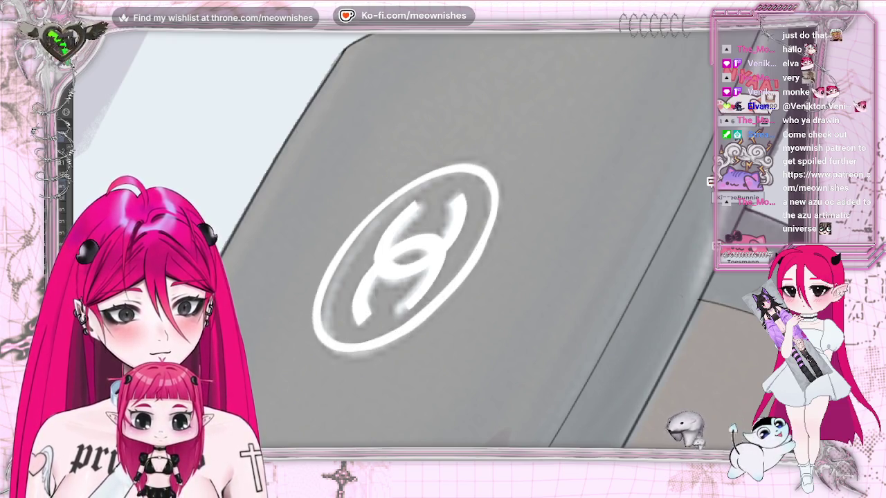
scroll(416, 243, down, 3)
scroll(415, 242, up, 3)
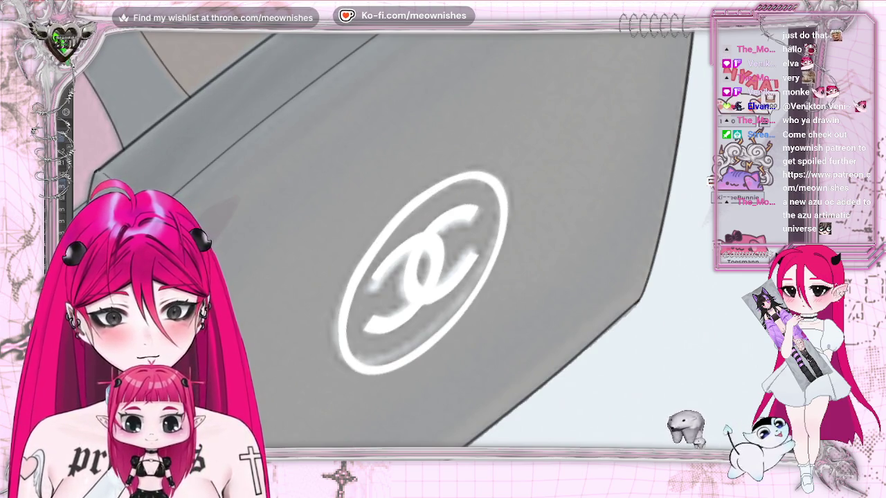
scroll(315, 275, up, 2)
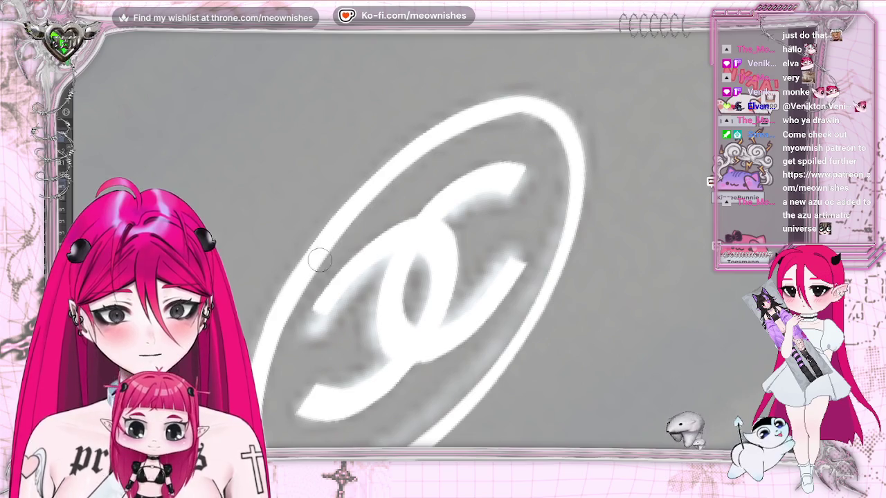
- Rotate the canvas view to straighten the logo and check the result
key(Delete)
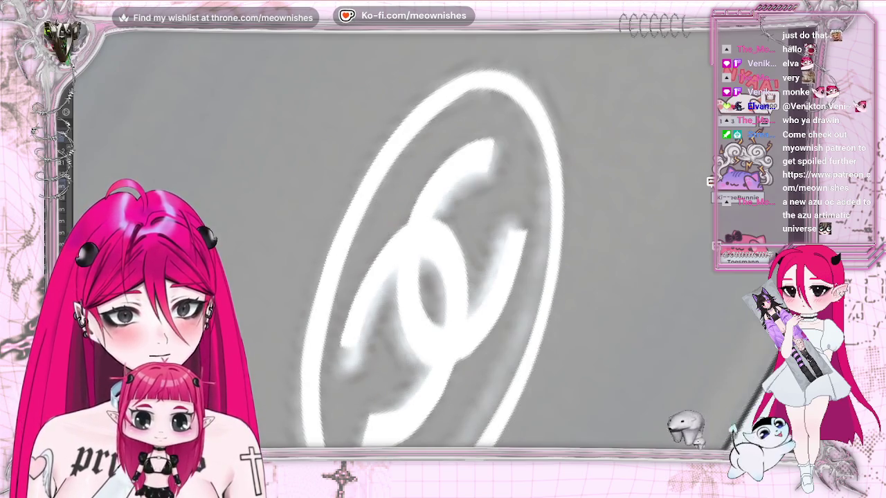
key(Delete)
key(Home)
key(Delete)
key(Delete)
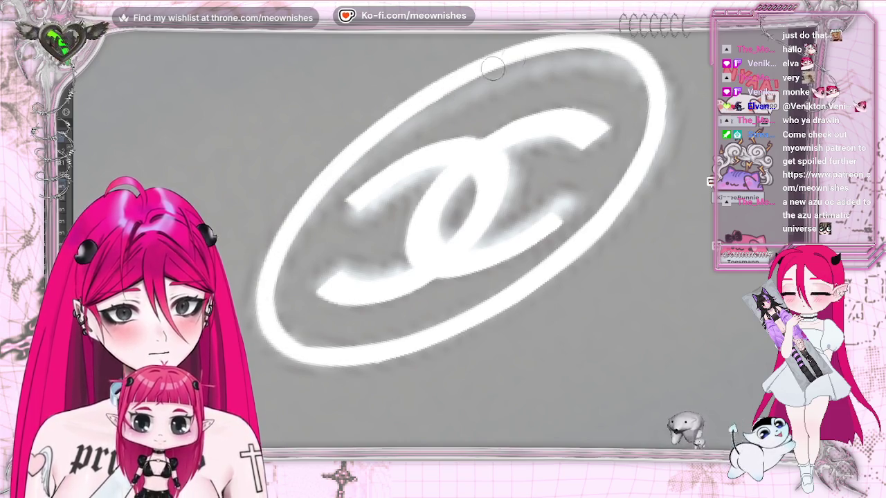
scroll(443, 242, down, 5)
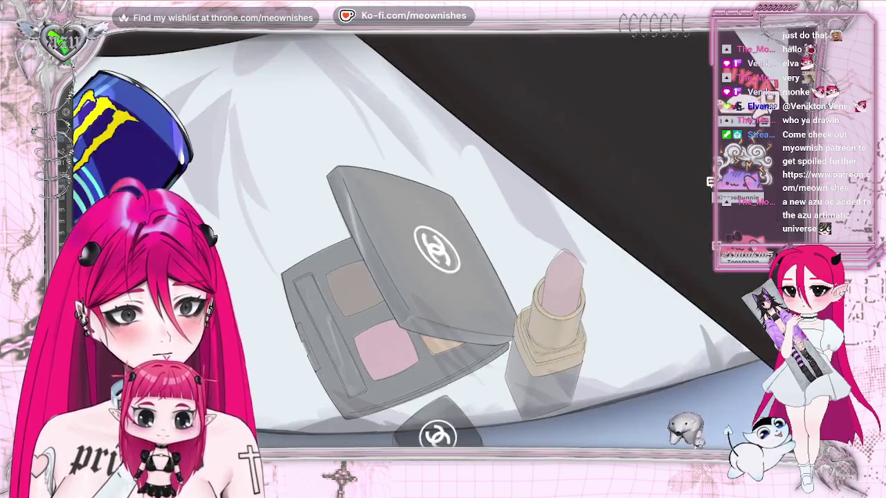
- Hide the grey rough fill, leaving the compact, lipstick and bottle as line art
scroll(443, 207, down, 2)
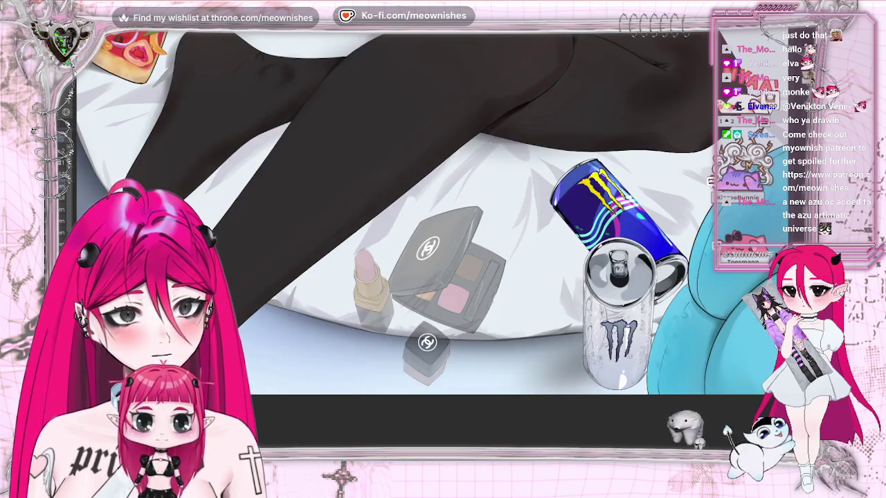
scroll(443, 207, down, 3)
scroll(461, 228, up, 3)
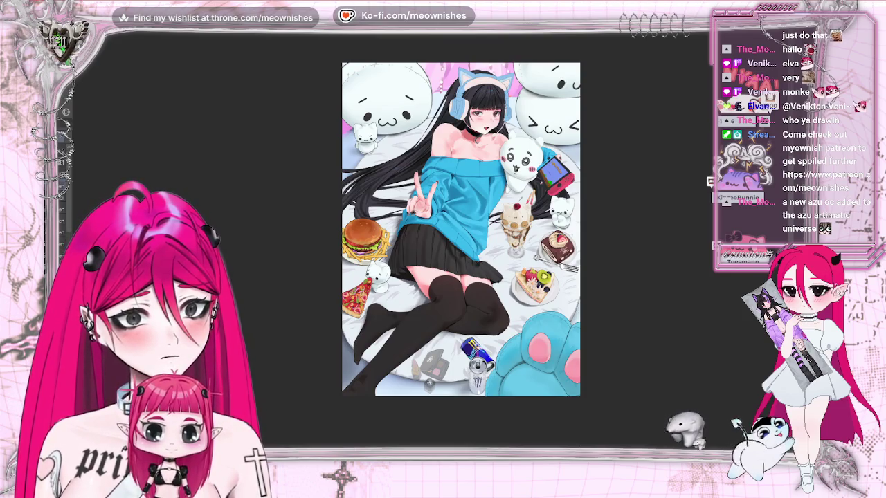
key(ctrl+z)
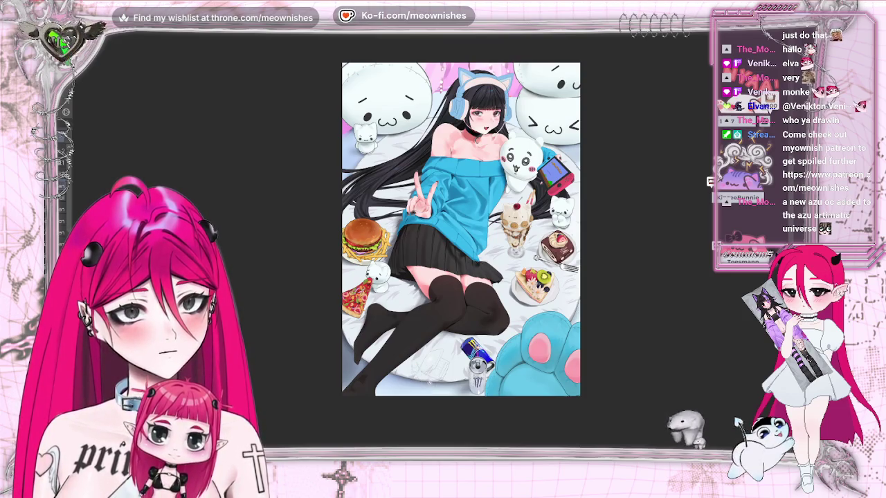
scroll(461, 214, down, 2)
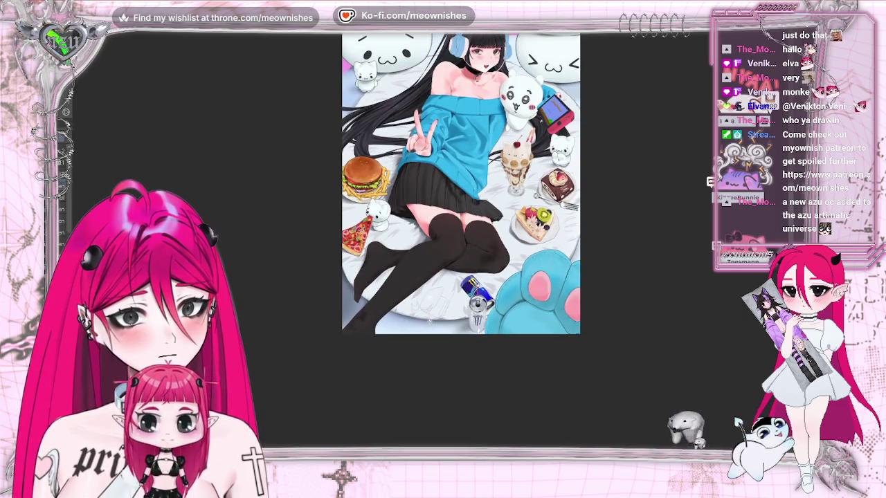
scroll(478, 297, up, 5)
scroll(478, 297, up, 2)
scroll(478, 297, up, 2)
scroll(478, 298, up, 2)
scroll(461, 207, up, 1)
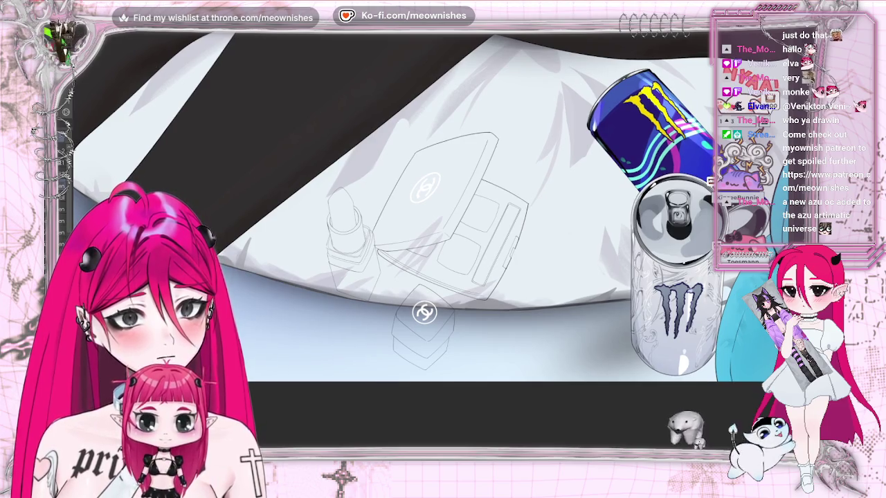
scroll(429, 246, up, 2)
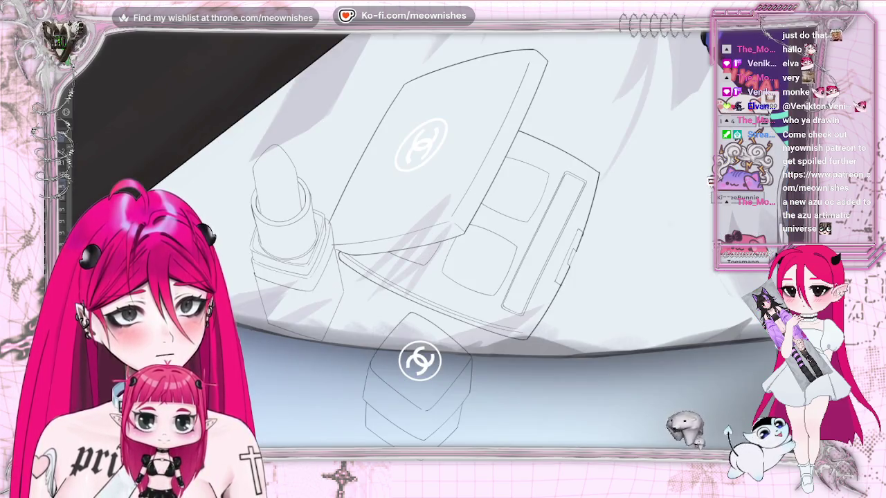
key(ctrl+z)
key(ctrl+y)
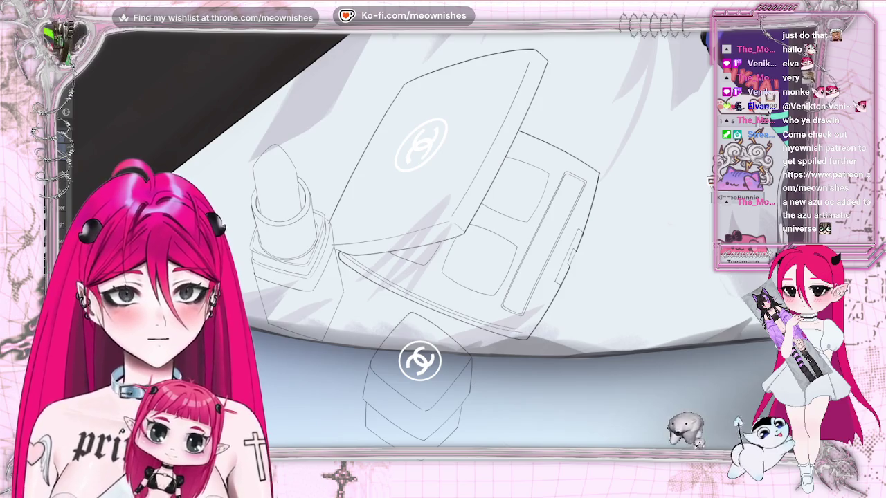
drag(415, 242, 530, 242)
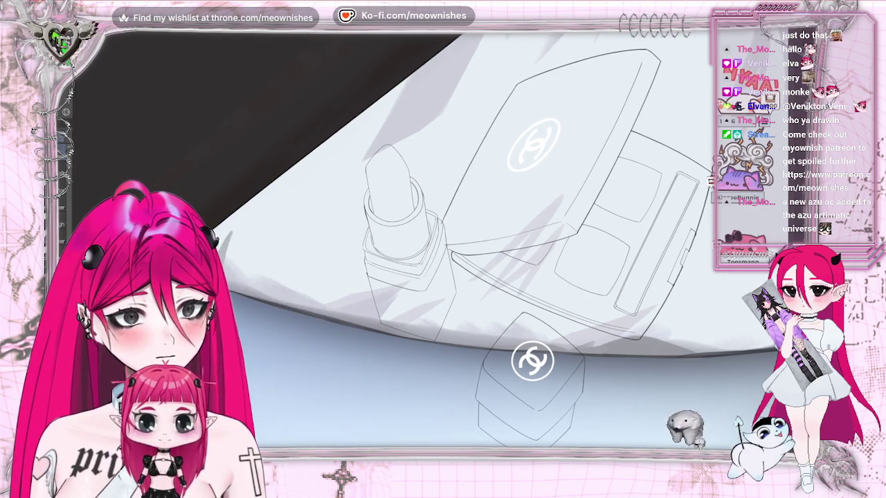
scroll(448, 207, up, 3)
scroll(448, 207, up, 1)
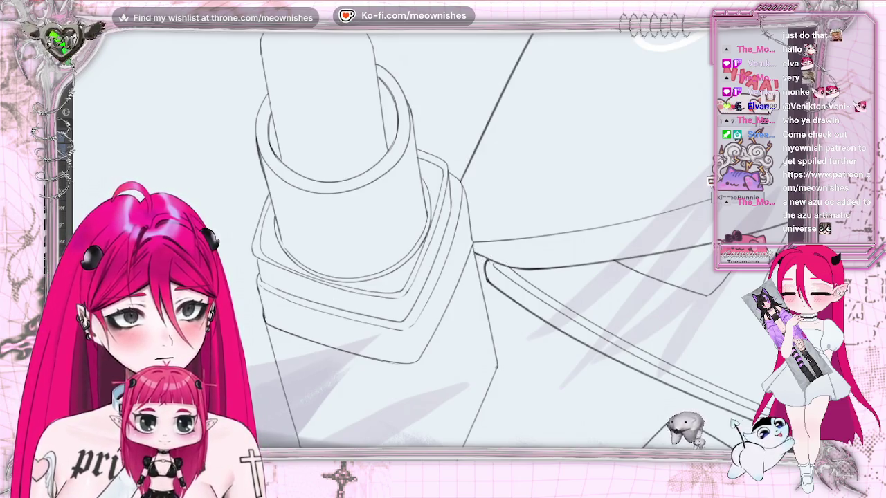
scroll(443, 242, down, 2)
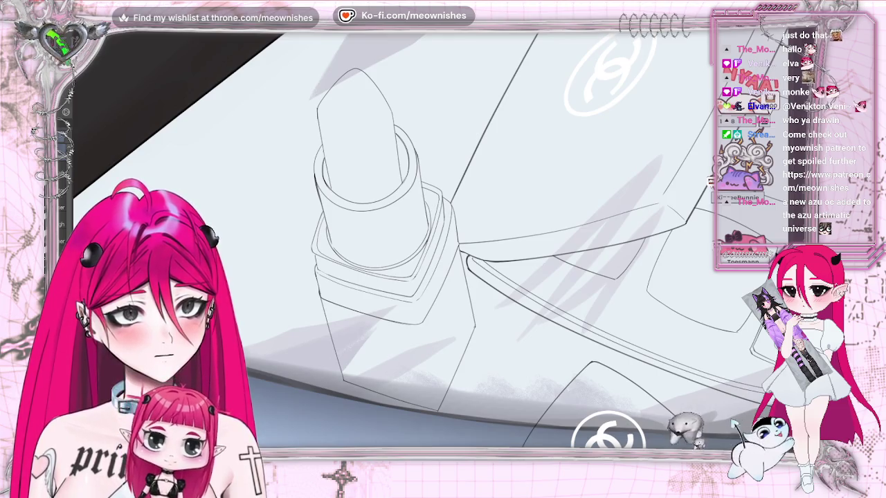
scroll(443, 243, up, 3)
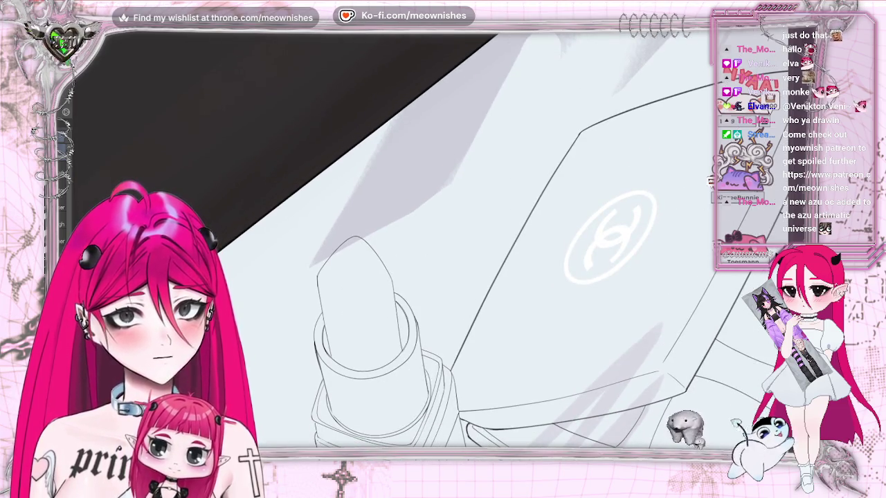
scroll(443, 242, up, 3)
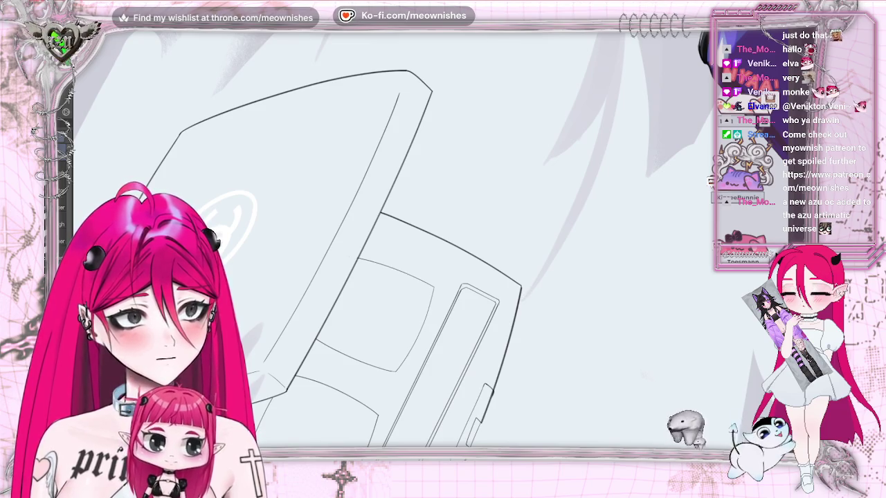
scroll(443, 242, down, 5)
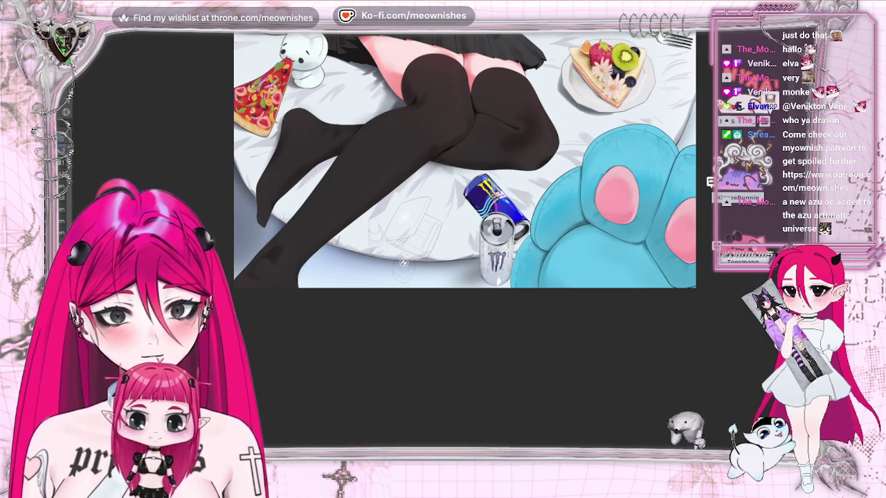
- Auto-select the areas inside the makeup sketches, brush in a flat tan base, then deselect
key(ctrl+plus)
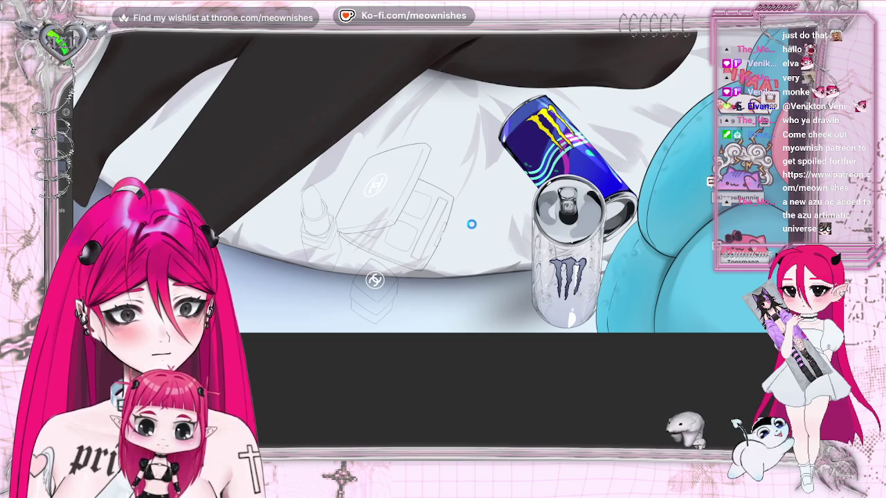
click(472, 225)
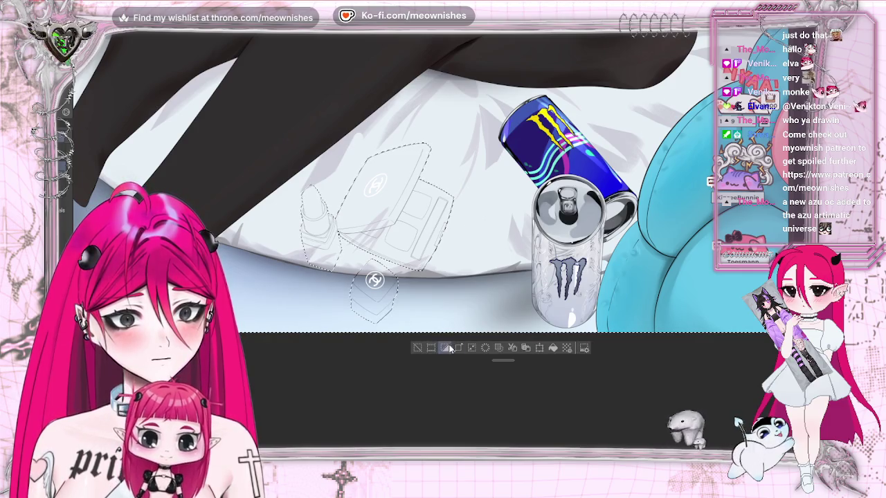
drag(503, 360, 378, 352)
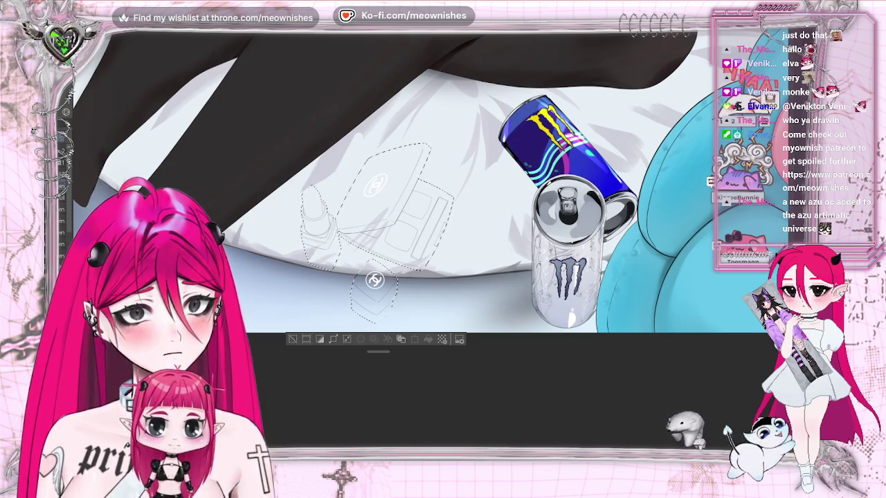
drag(373, 208, 460, 148)
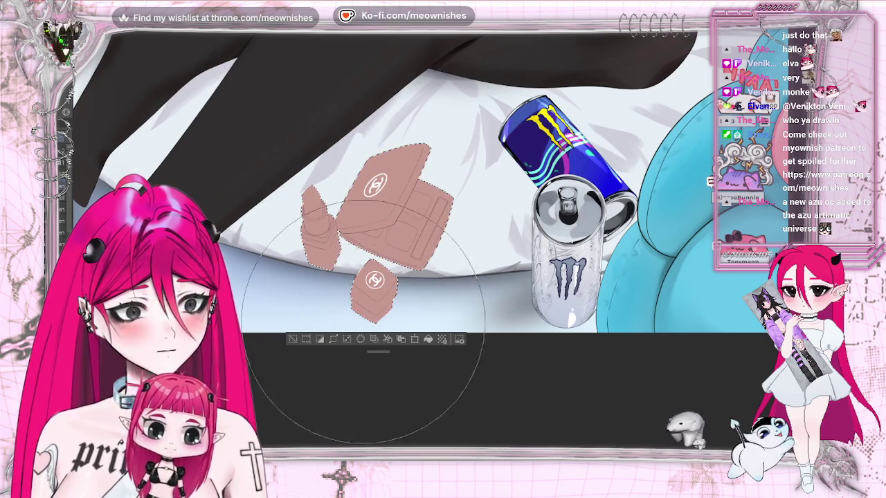
key(ctrl+d)
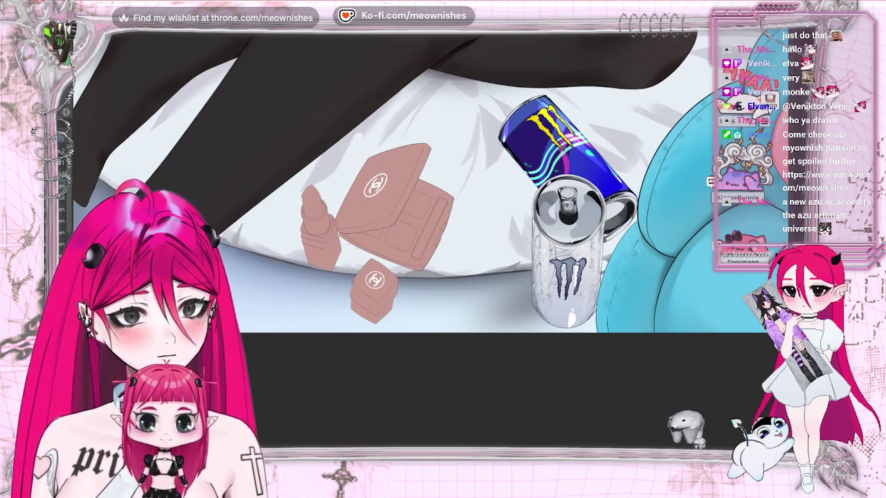
scroll(439, 173, down, 6)
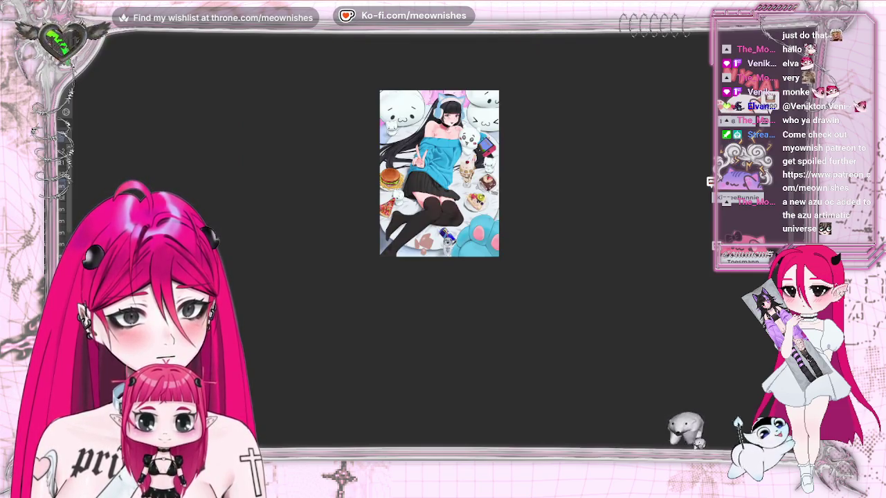
- Zoom in on the lipstick to get ready to colour its band
scroll(439, 173, down, 2)
scroll(439, 173, up, 2)
scroll(447, 149, up, 3)
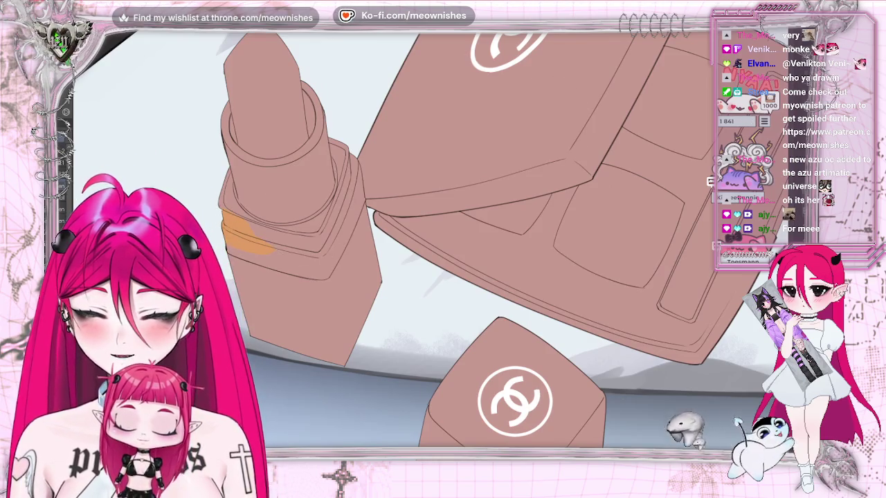
- Paint the lipstick's left edge and upper band dark brown, covering the orange stroke
drag(229, 236, 229, 180)
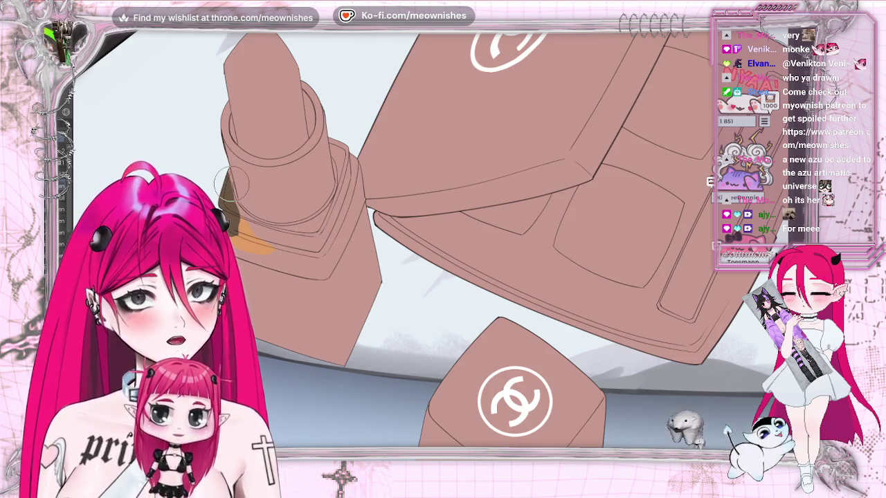
mouse_move(228, 177)
mouse_down()
mouse_move(236, 232)
mouse_move(273, 242)
mouse_move(256, 249)
mouse_move(311, 256)
mouse_up()
mouse_move(228, 201)
mouse_down()
mouse_move(270, 221)
mouse_move(325, 208)
mouse_up()
mouse_move(343, 146)
mouse_down()
mouse_move(326, 215)
mouse_move(289, 241)
mouse_up()
key(r)
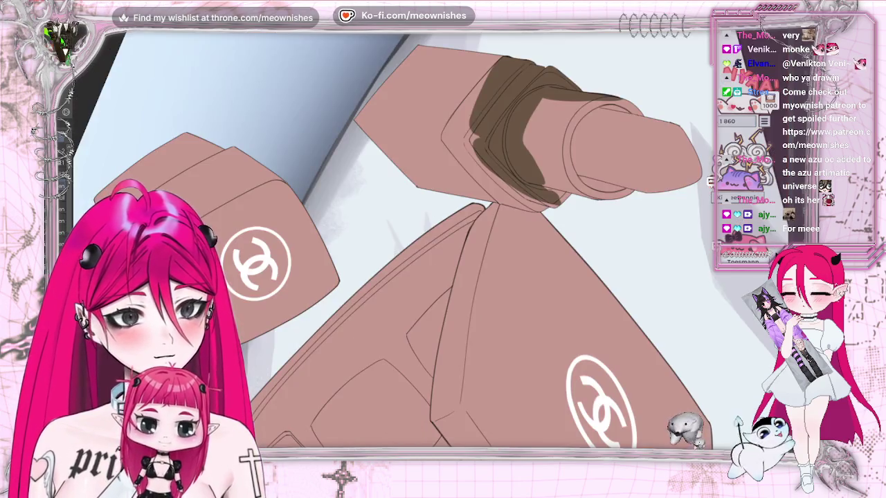
drag(498, 83, 447, 135)
mouse_move(468, 93)
mouse_down()
mouse_move(436, 142)
mouse_move(450, 125)
mouse_up()
drag(497, 73, 453, 124)
drag(495, 62, 465, 133)
- Fill the band's left side and the area under the ring ellipse dark brown
key(r)
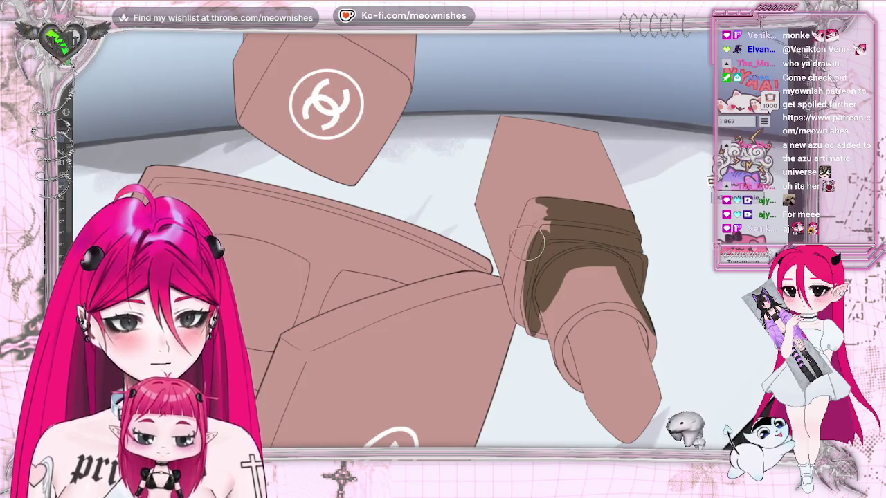
drag(537, 232, 516, 297)
mouse_move(524, 253)
mouse_down()
mouse_move(513, 291)
mouse_move(540, 228)
mouse_move(526, 325)
mouse_move(554, 277)
mouse_move(558, 308)
mouse_up()
mouse_move(564, 274)
mouse_down()
mouse_move(564, 305)
mouse_move(532, 220)
mouse_move(509, 287)
mouse_up()
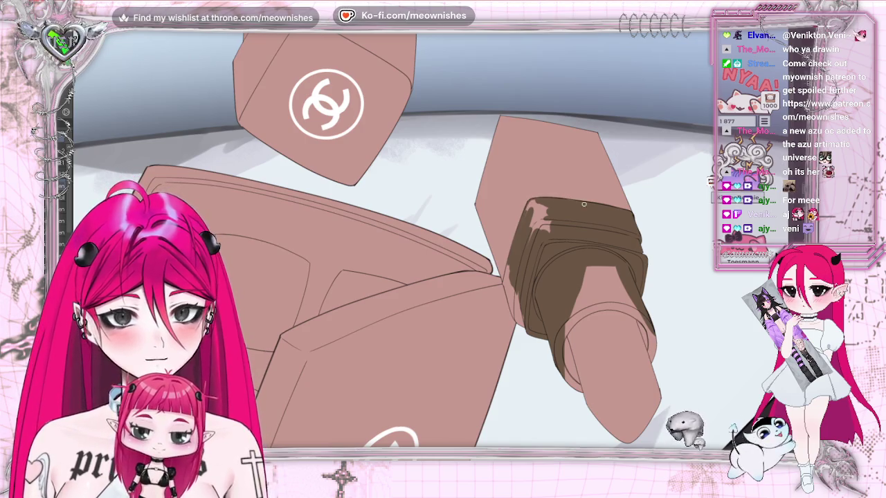
key(ctrl+z)
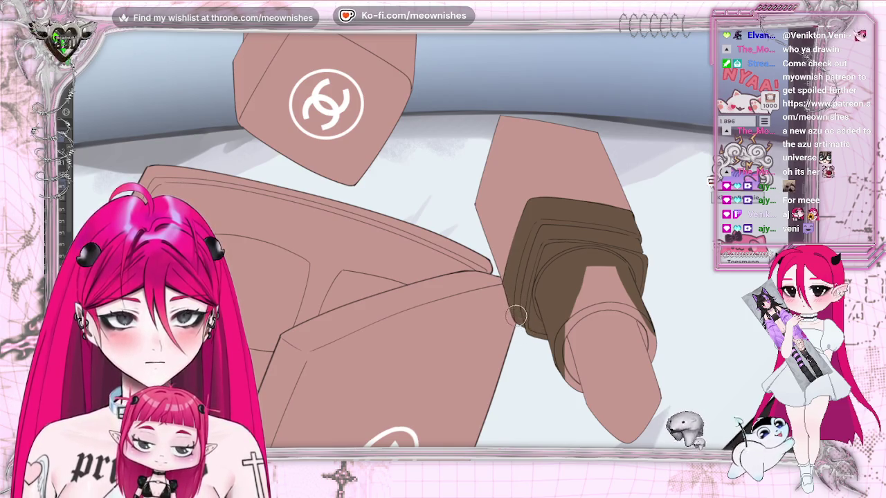
key(r)
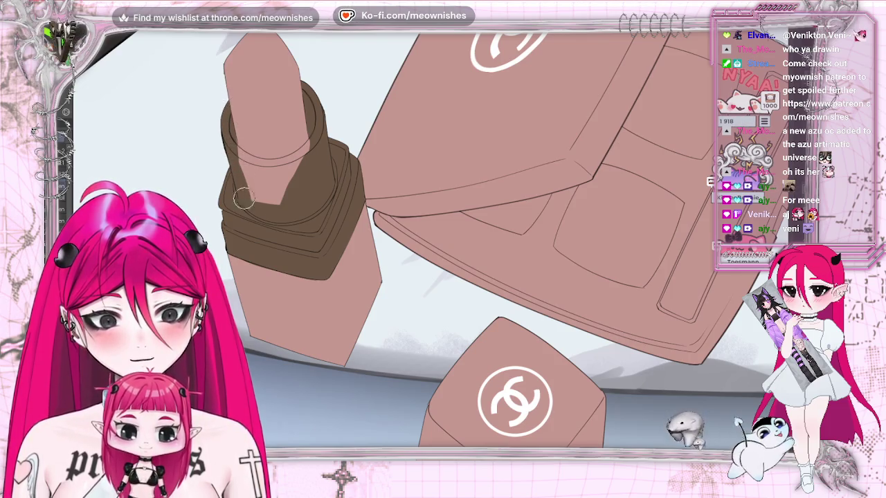
mouse_move(235, 141)
mouse_down()
mouse_move(252, 163)
mouse_move(309, 158)
mouse_move(273, 182)
mouse_move(283, 176)
mouse_up()
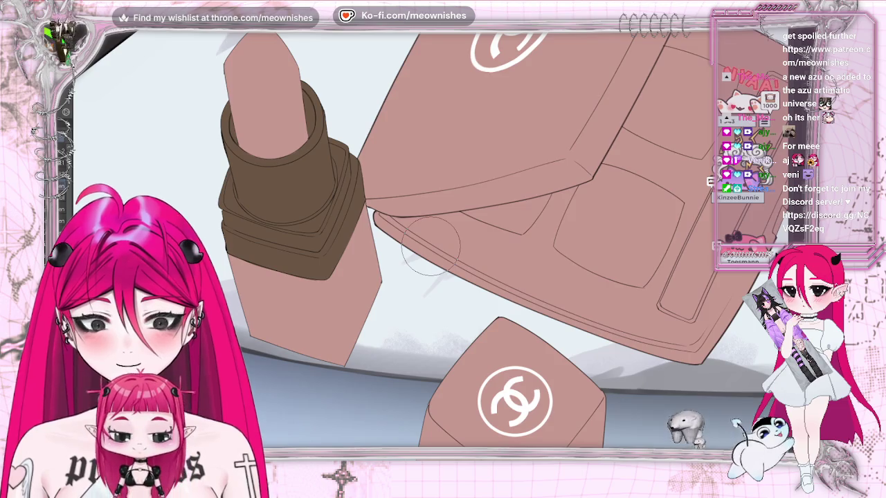
- Recolour the lipstick band gold and paint the lower case dark
drag(298, 118, 290, 256)
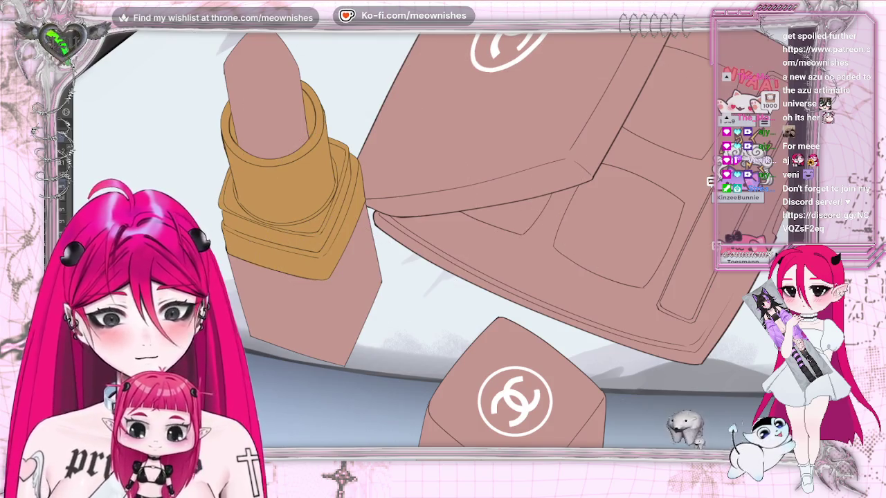
mouse_move(238, 274)
mouse_down()
mouse_move(326, 308)
mouse_move(360, 305)
mouse_move(367, 277)
mouse_up()
drag(305, 284, 305, 360)
drag(357, 209, 370, 250)
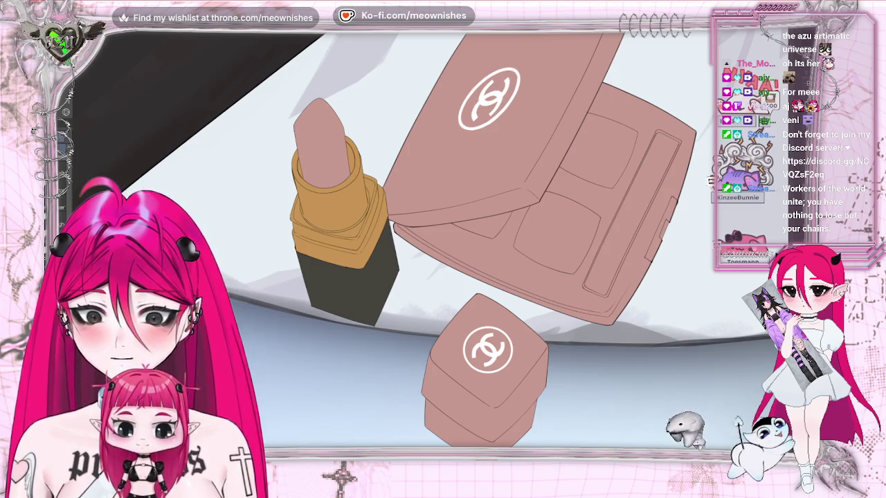
- Paint the lipstick bullet a darker, muted pink
mouse_move(315, 104)
mouse_down()
mouse_move(336, 173)
mouse_move(344, 153)
mouse_move(345, 179)
mouse_up()
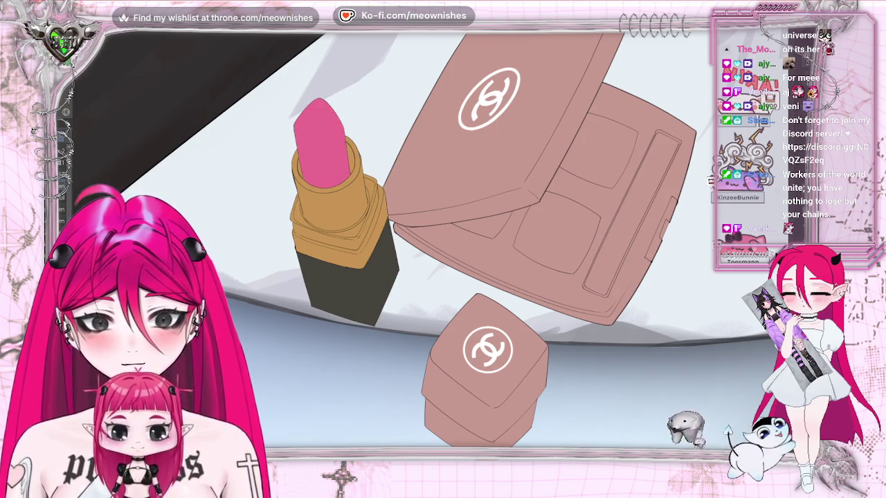
drag(293, 109, 326, 166)
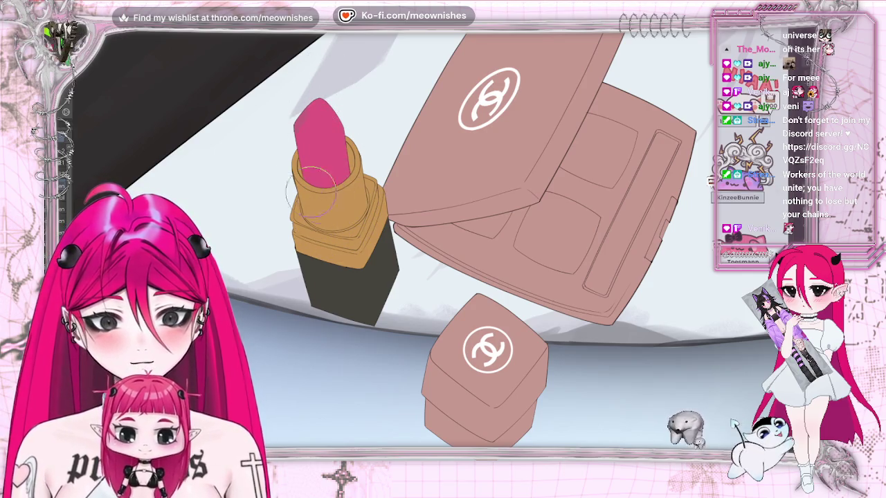
key(ctrl+0)
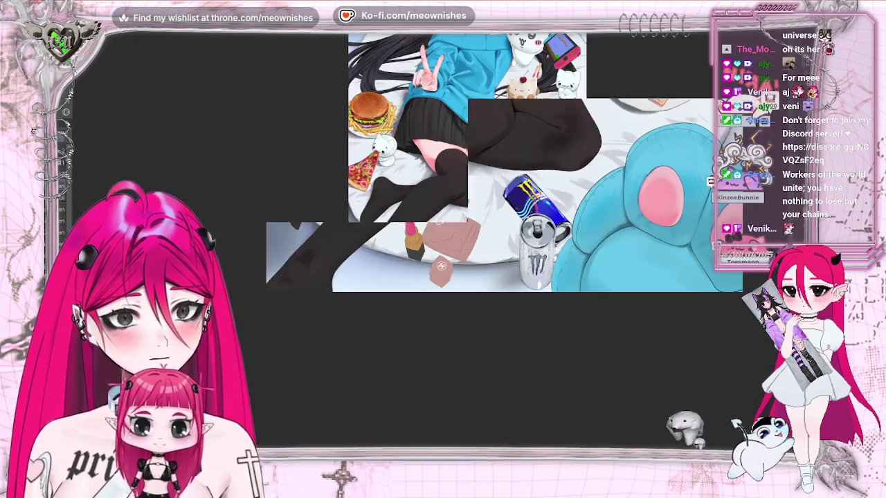
key(ctrl+minus)
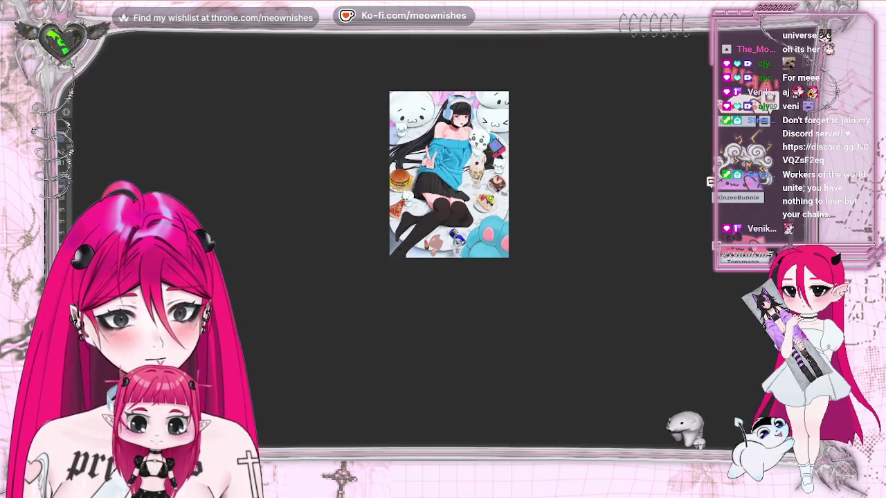
scroll(432, 247, up, 2)
scroll(431, 243, up, 4)
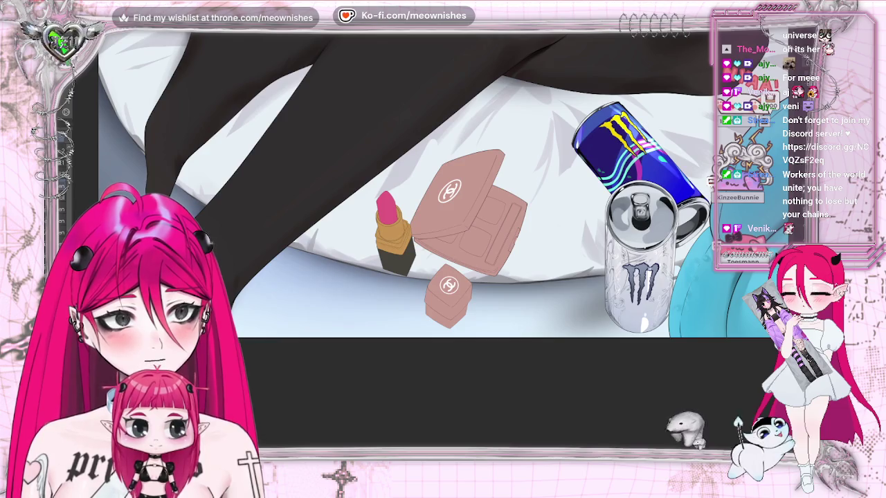
scroll(432, 247, down, 4)
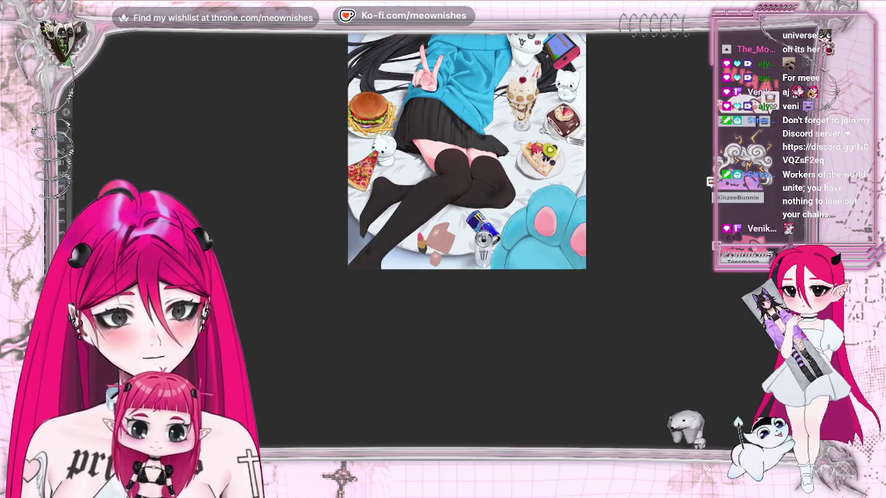
scroll(467, 208, up, 4)
scroll(466, 208, up, 1)
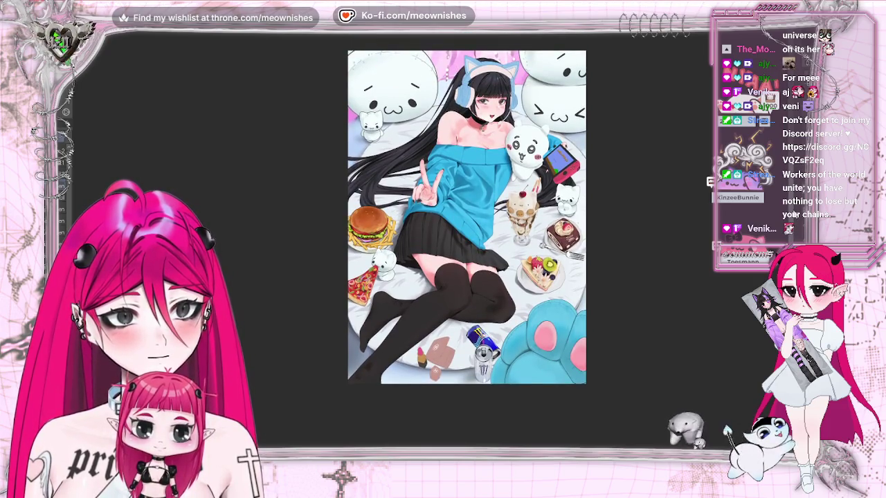
scroll(467, 208, down, 1)
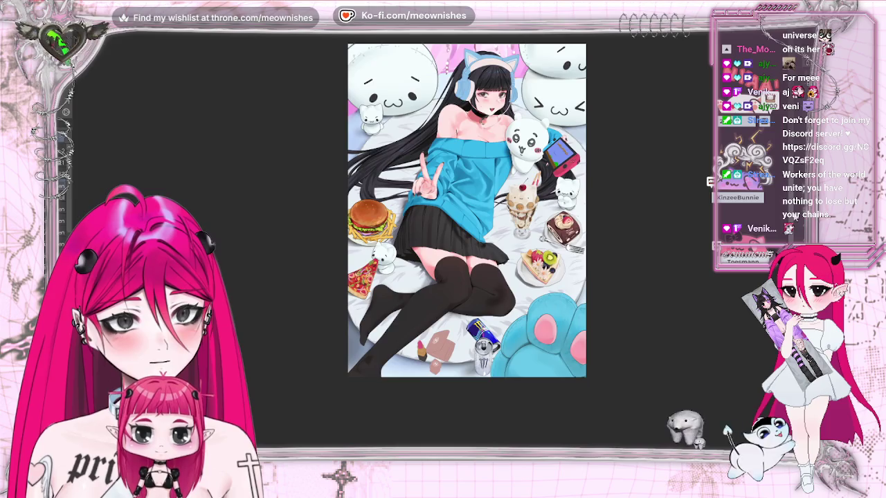
scroll(467, 208, down, 4)
scroll(434, 245, up, 3)
scroll(434, 245, up, 2)
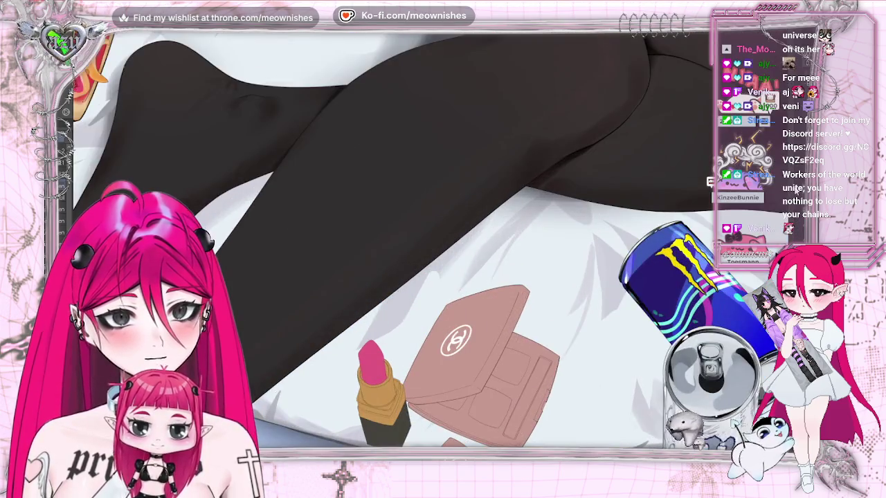
scroll(431, 233, down, 3)
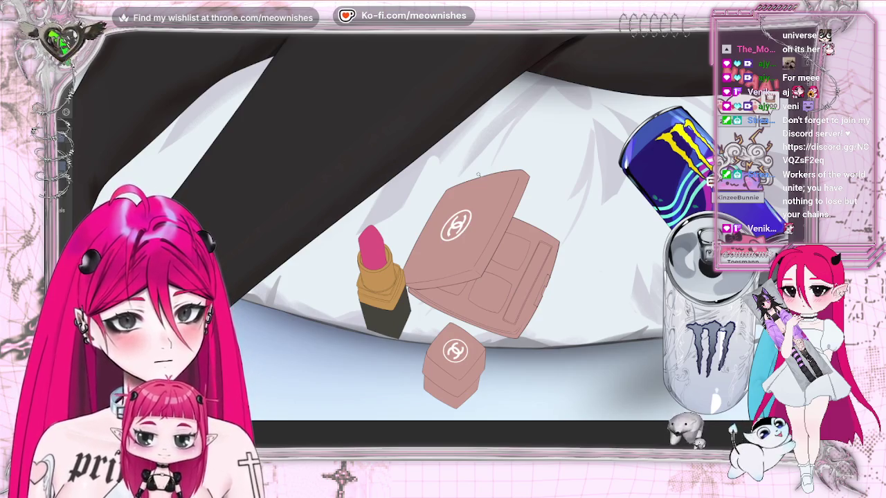
- Select the compact's lid and base, paint them dark brown, and darken the right eyeshadow strip
click(498, 240)
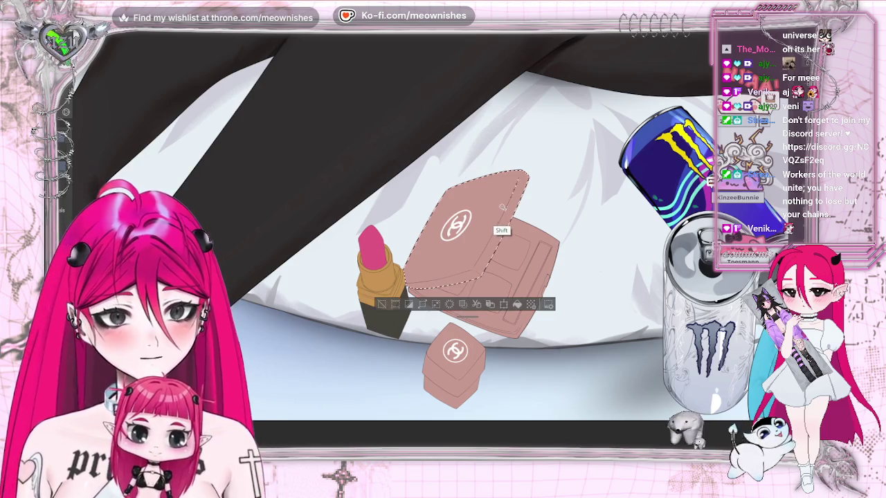
shift+click(508, 273)
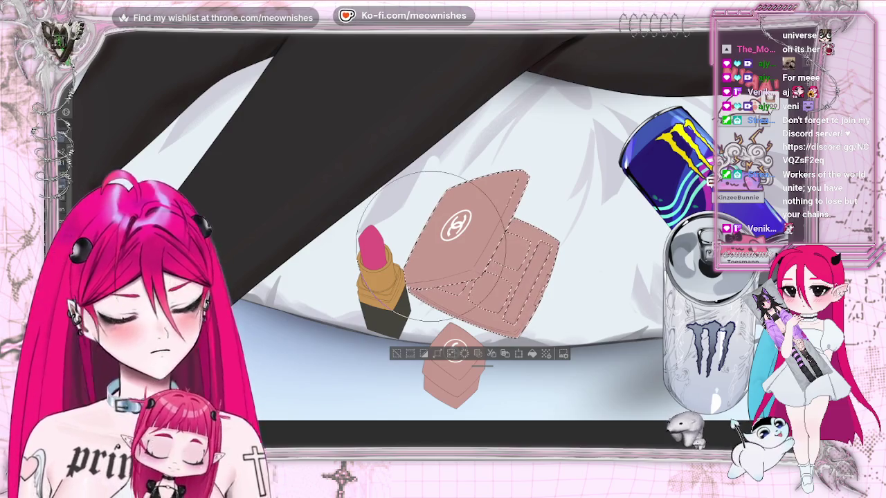
mouse_move(513, 180)
mouse_down()
mouse_move(446, 273)
mouse_move(544, 131)
mouse_move(526, 312)
mouse_move(543, 149)
mouse_move(502, 339)
mouse_up()
key(ctrl+d)
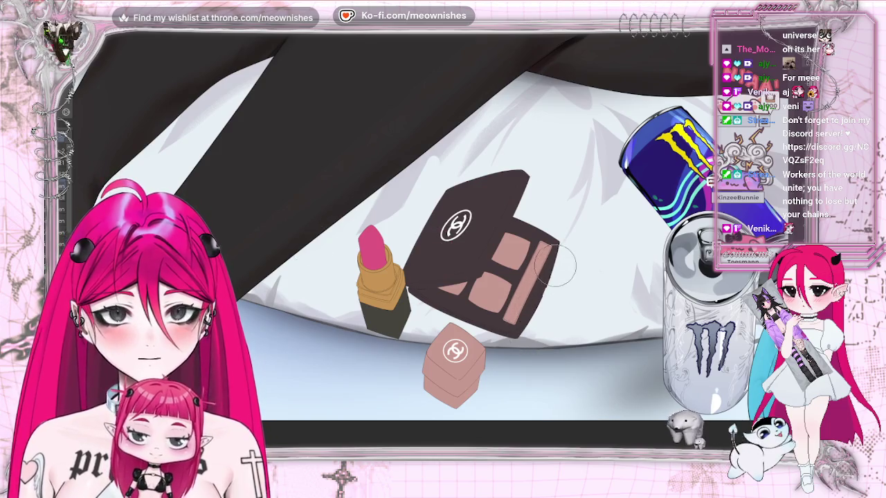
mouse_move(543, 256)
mouse_down()
mouse_move(511, 311)
mouse_move(526, 319)
mouse_move(547, 264)
mouse_move(464, 277)
mouse_up()
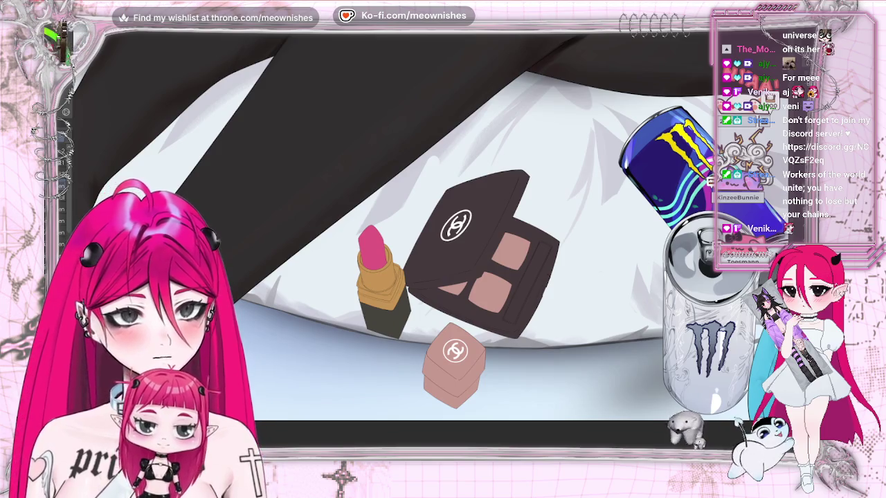
key(ctrl+minus)
key(ctrl+minus)
key(ctrl+minus)
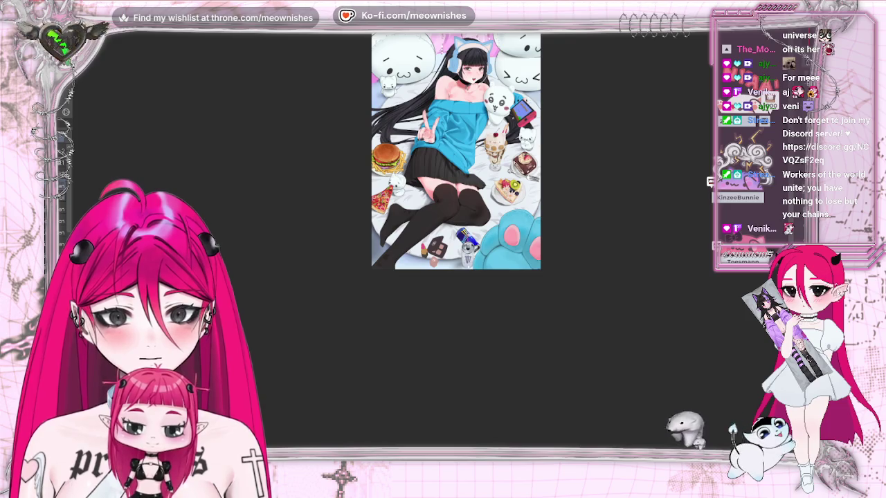
- Zoom out to the whole illustration and eyedropper a colour from the burger area
key(ctrl+plus)
key(ctrl+minus)
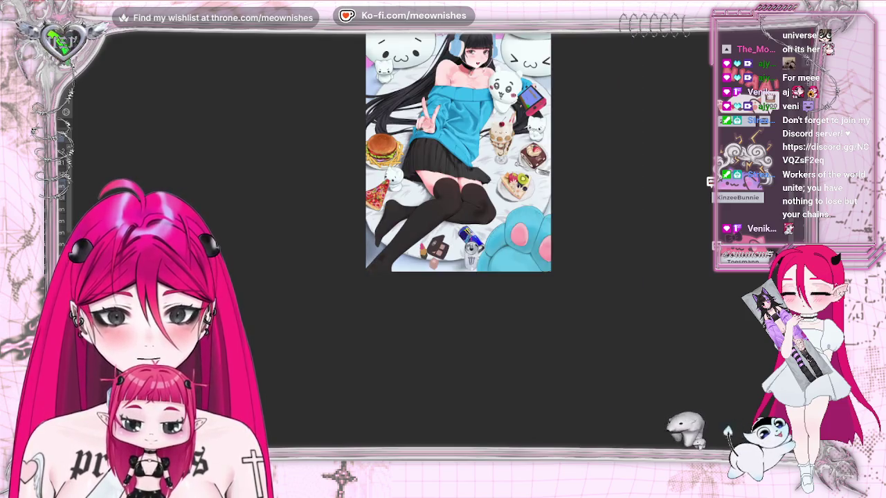
key(ctrl+minus)
key(ctrl+minus)
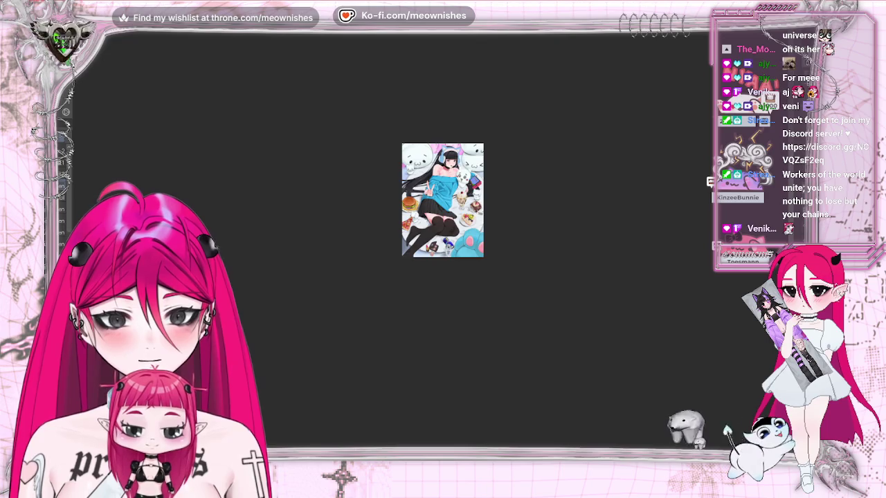
key(ctrl+plus)
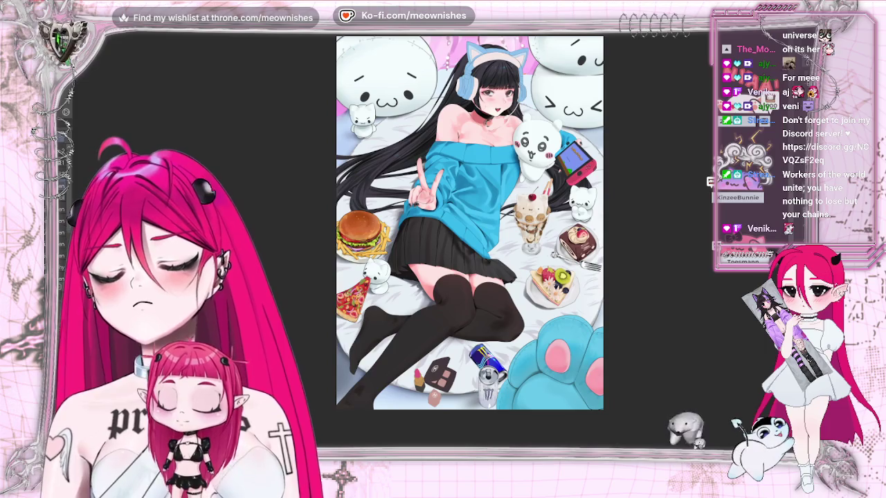
click(374, 222)
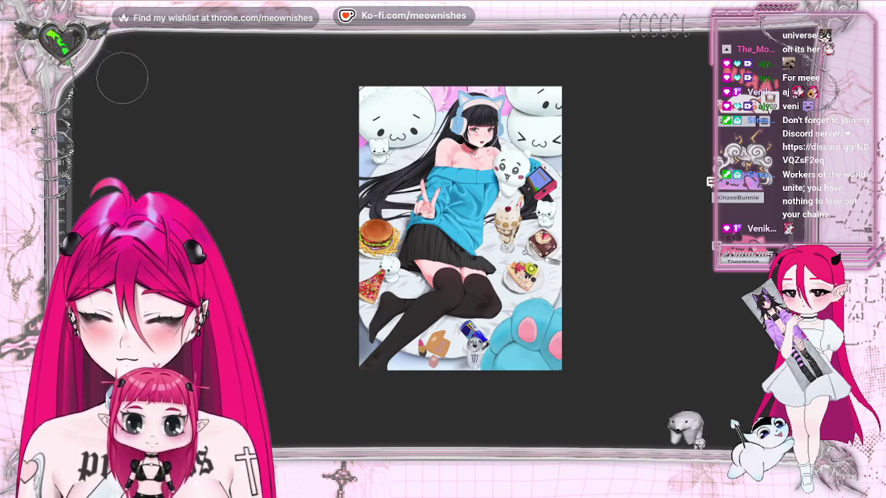
- Brush pink over the Chanel eyeshadow compact
drag(432, 337, 442, 344)
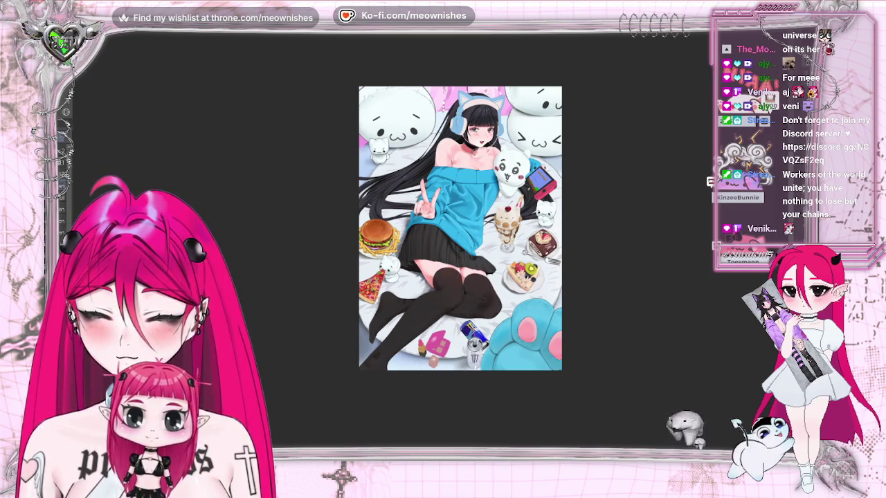
scroll(431, 246, down, 1)
scroll(431, 246, down, 1)
scroll(499, 239, up, 1)
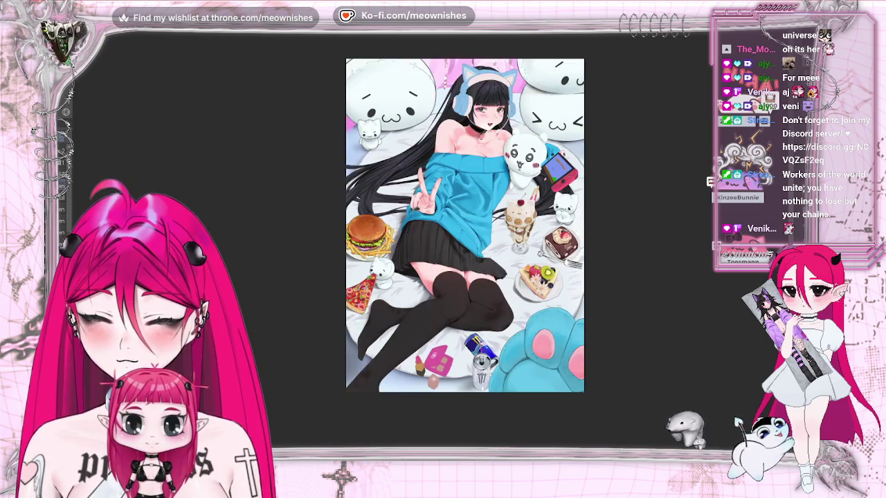
scroll(498, 239, up, 1)
scroll(499, 240, down, 2)
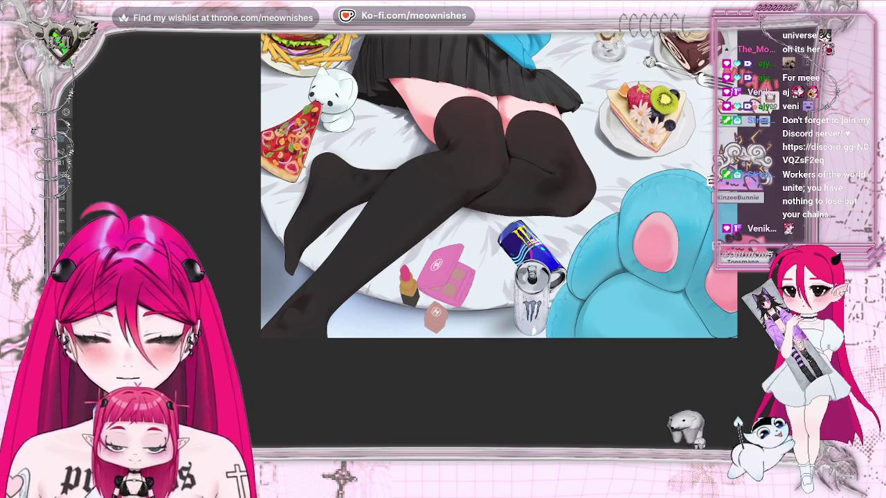
scroll(431, 247, down, 2)
scroll(435, 251, up, 3)
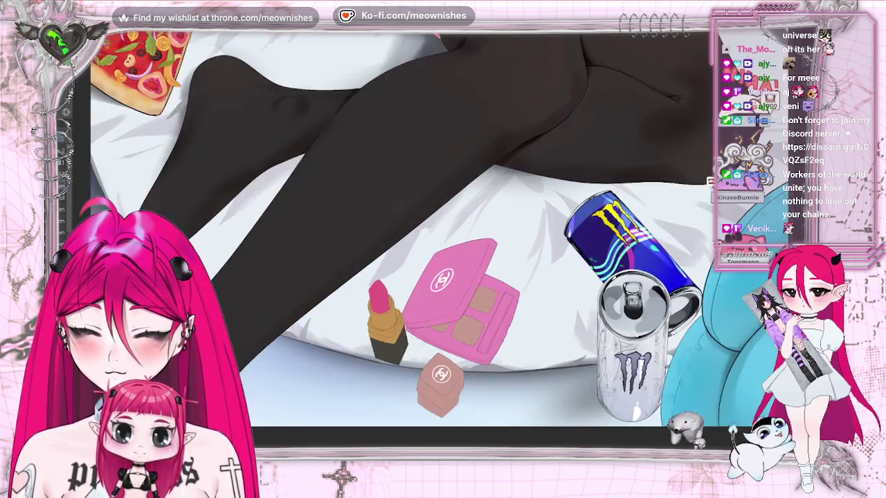
scroll(434, 252, up, 1)
scroll(435, 251, down, 1)
scroll(699, 346, down, 2)
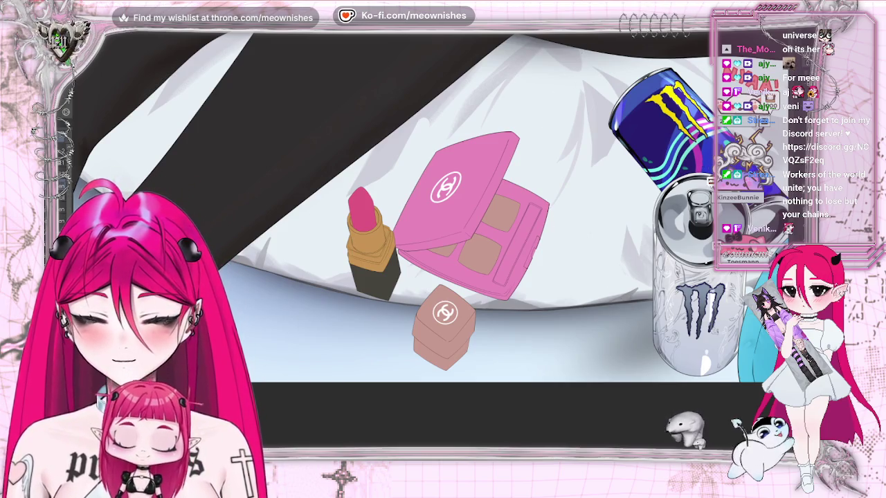
- Shade the compact's lid edge darker pink and fill the pans dark grey and blue
drag(428, 248, 461, 253)
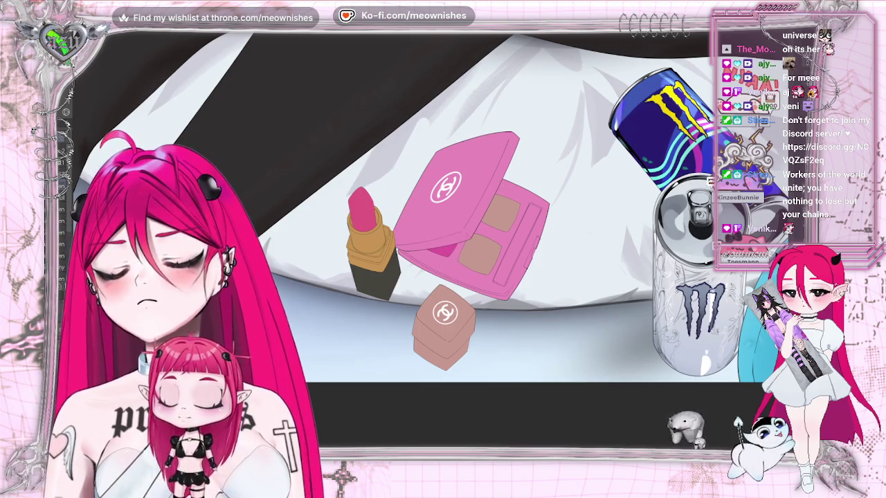
drag(510, 176, 512, 208)
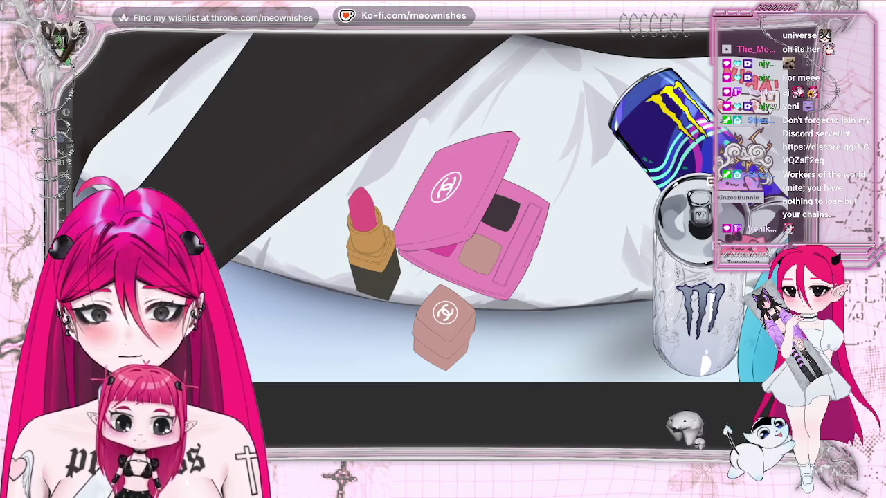
click(478, 248)
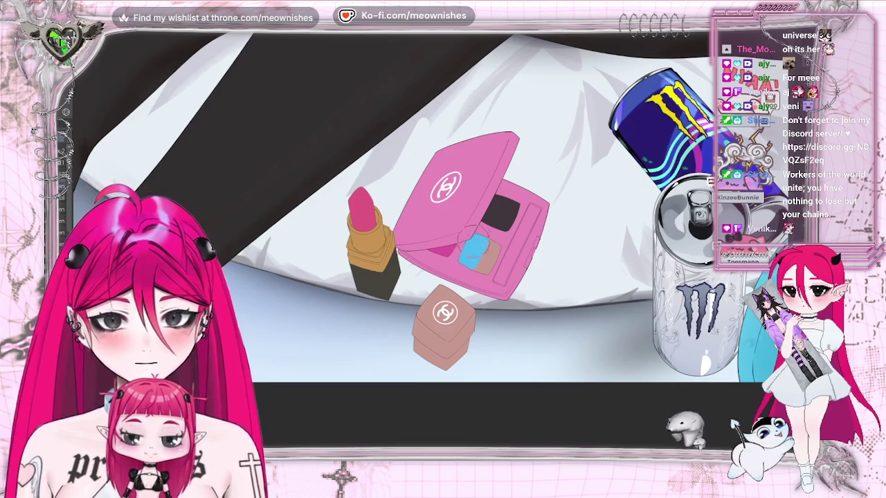
scroll(443, 208, down, 5)
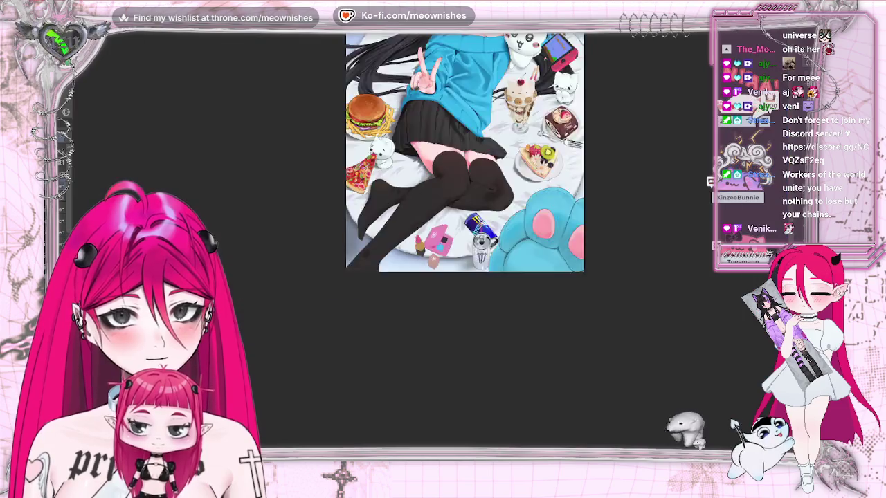
- Paint the small Chanel box's lid light blue
scroll(443, 208, up, 5)
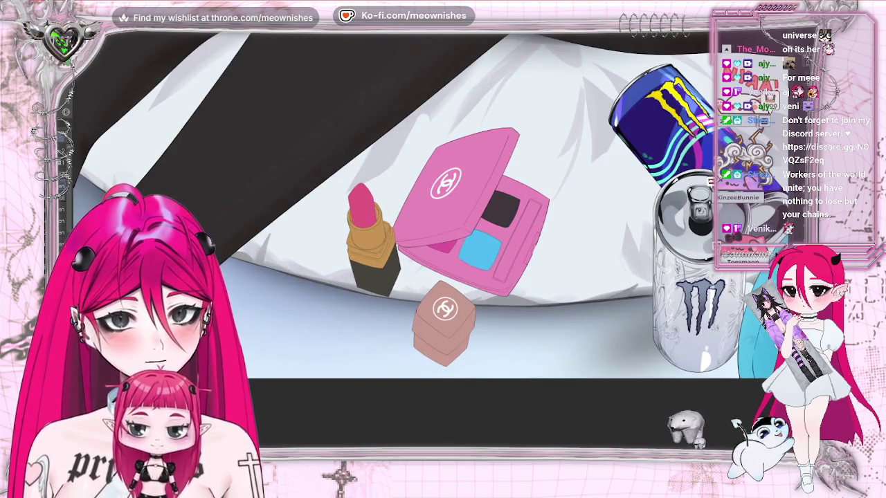
scroll(443, 208, down, 3)
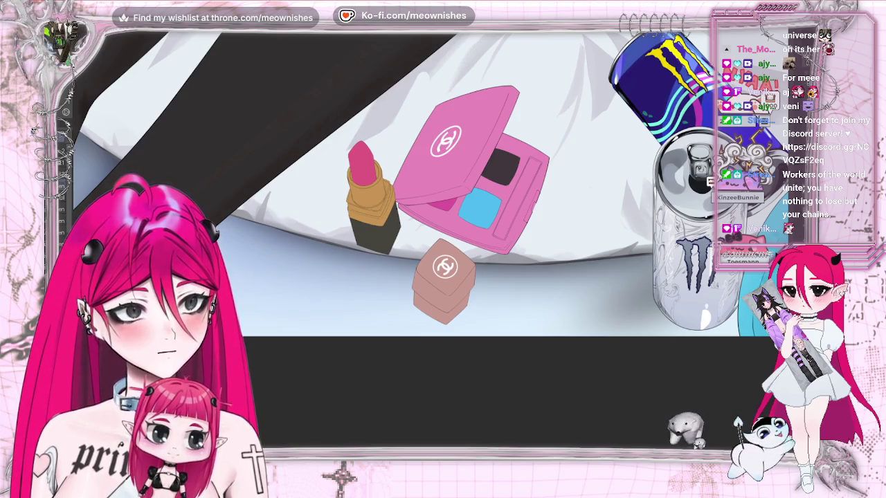
scroll(443, 236, up, 2)
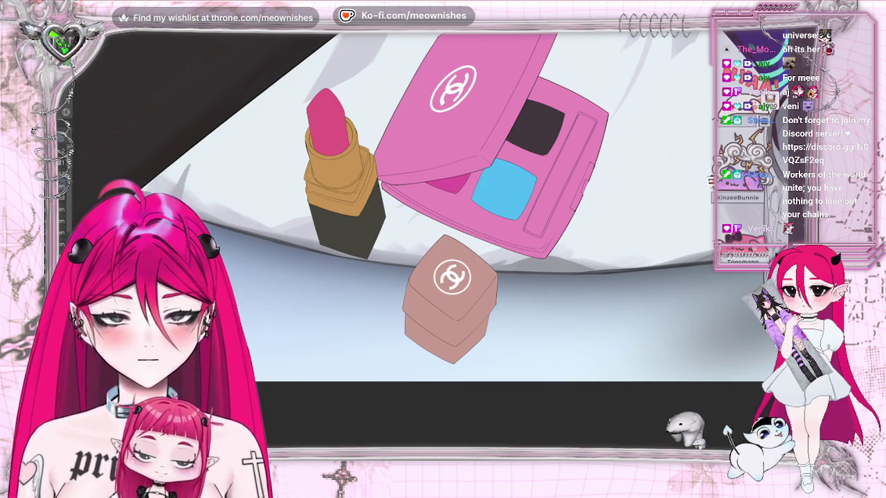
mouse_move(446, 255)
mouse_down()
mouse_move(416, 268)
mouse_move(464, 257)
mouse_up()
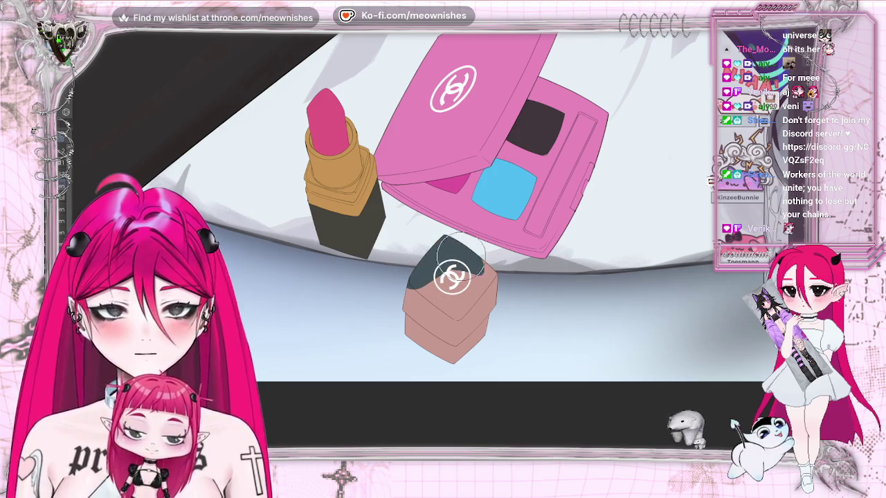
mouse_move(416, 277)
mouse_down()
mouse_move(466, 254)
mouse_move(491, 288)
mouse_move(478, 280)
mouse_move(512, 291)
mouse_up()
mouse_move(416, 276)
mouse_down()
mouse_move(471, 259)
mouse_move(499, 276)
mouse_move(403, 297)
mouse_move(443, 322)
mouse_move(478, 311)
mouse_move(416, 318)
mouse_move(464, 338)
mouse_move(435, 328)
mouse_move(471, 315)
mouse_up()
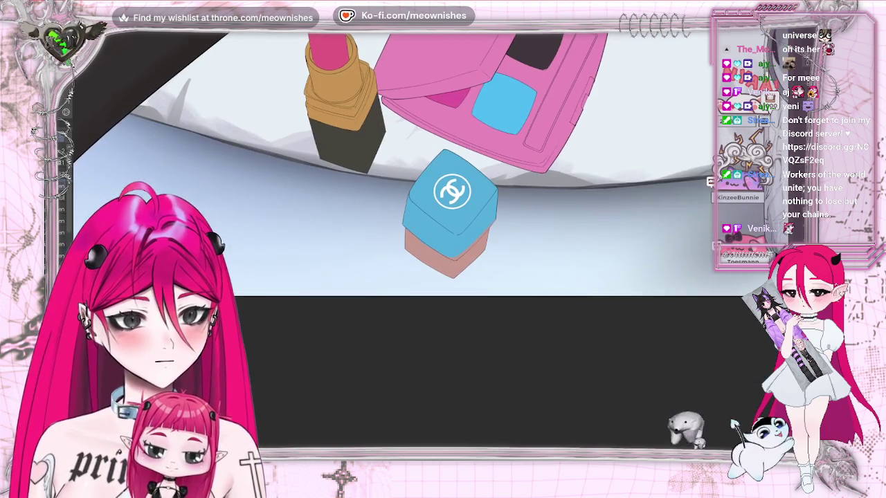
- Extend the blue lid further down the box and touch up its lower corner
scroll(425, 192, down, 3)
scroll(425, 192, up, 1)
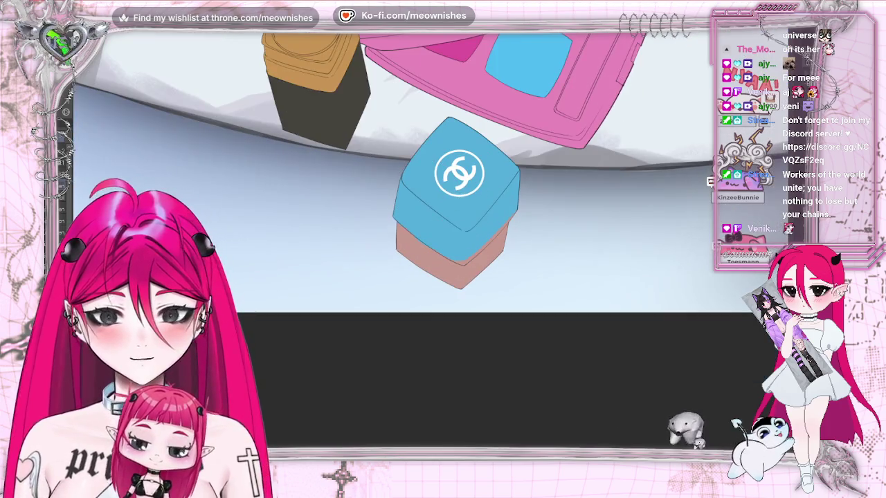
scroll(424, 245, up, 3)
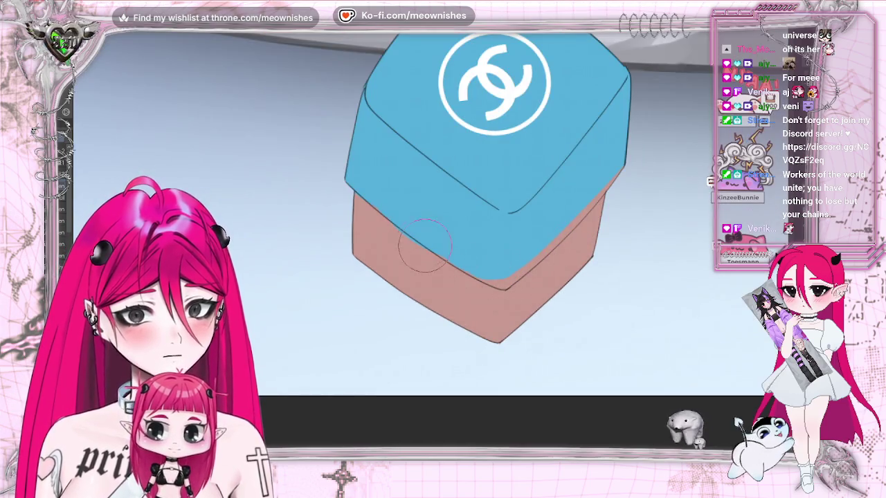
drag(425, 246, 484, 281)
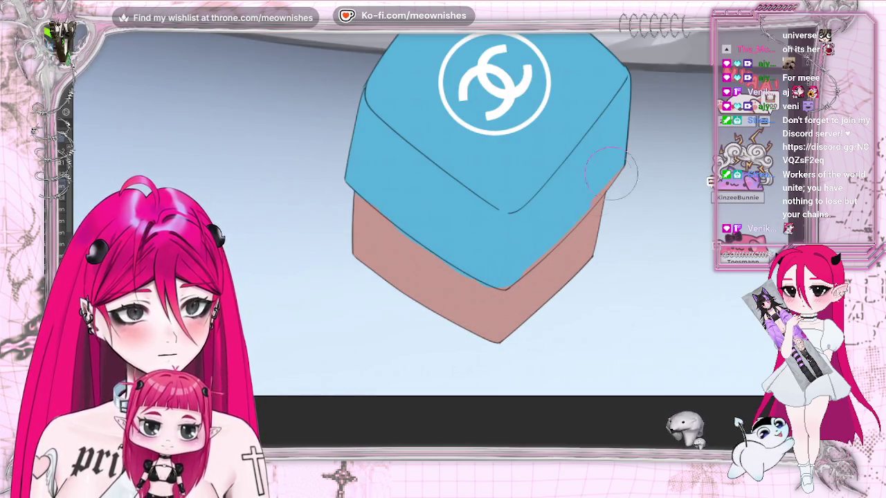
drag(495, 271, 548, 242)
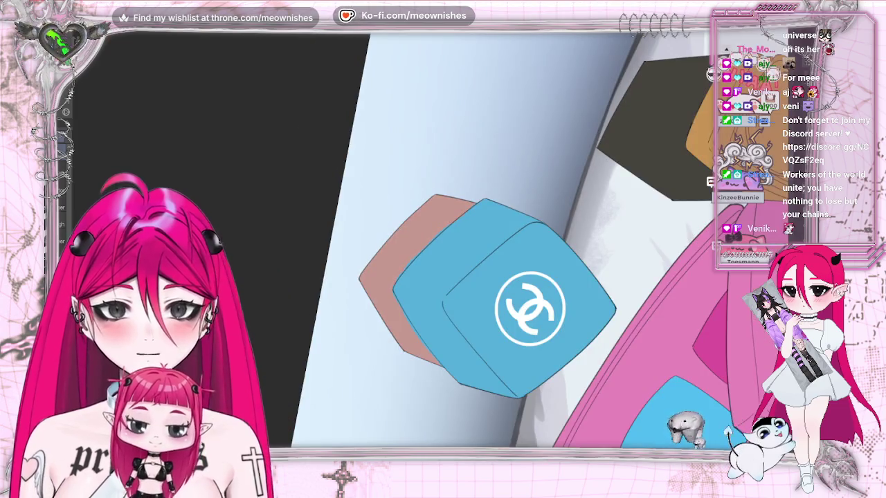
scroll(408, 250, up, 2)
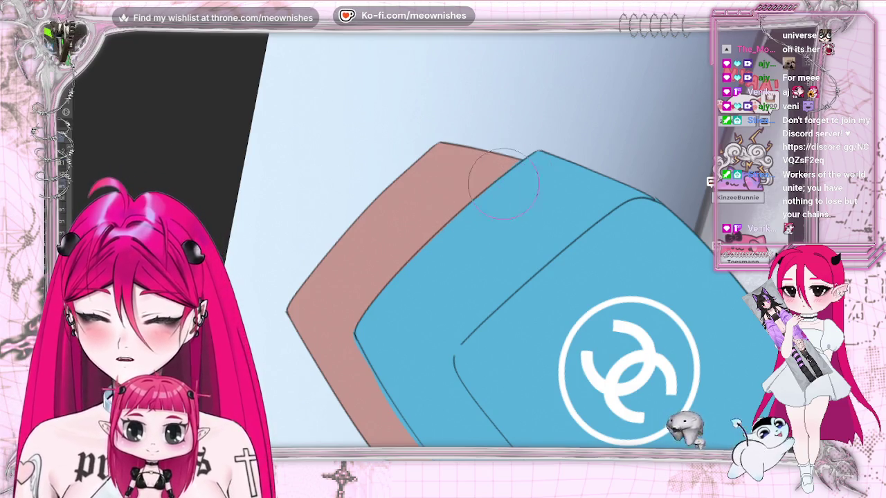
- With an enlarged brush, paint the box's brown base near-black and mirror the view to check
key(ctrl+0)
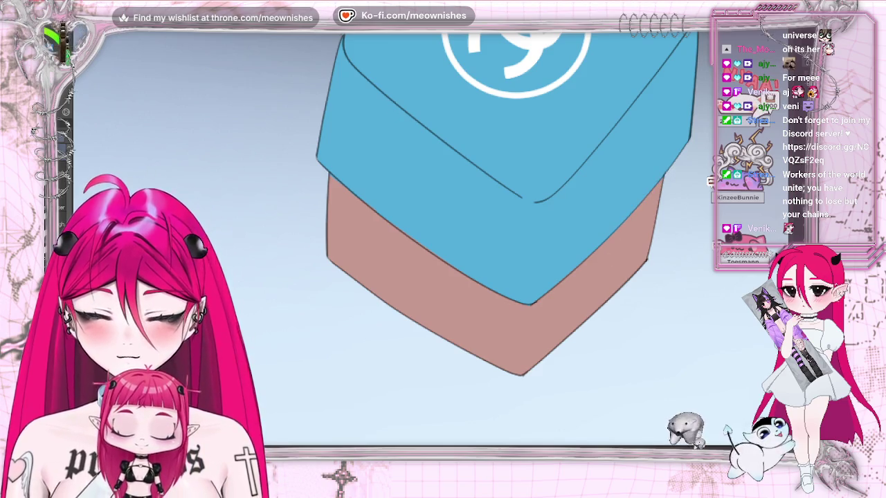
key(e)
drag(371, 200, 401, 291)
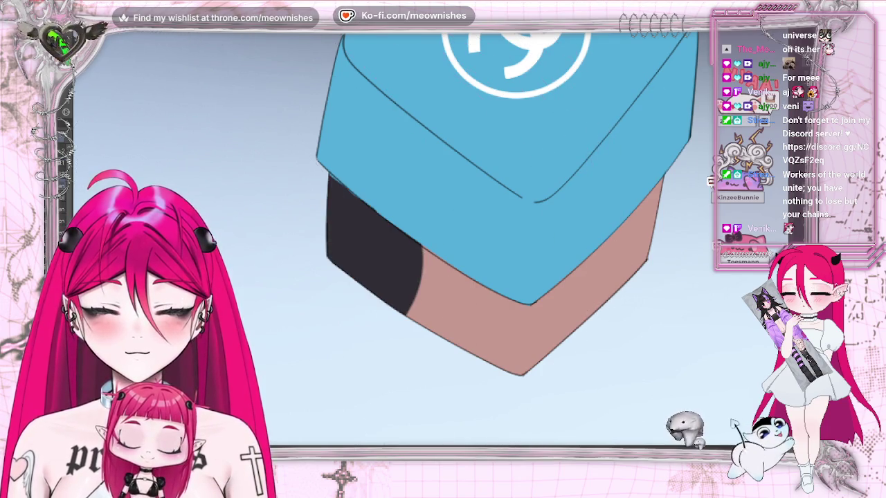
drag(430, 263, 387, 368)
mouse_move(450, 276)
mouse_down()
mouse_move(537, 307)
mouse_move(692, 249)
mouse_up()
key(h)
scroll(440, 239, down, 5)
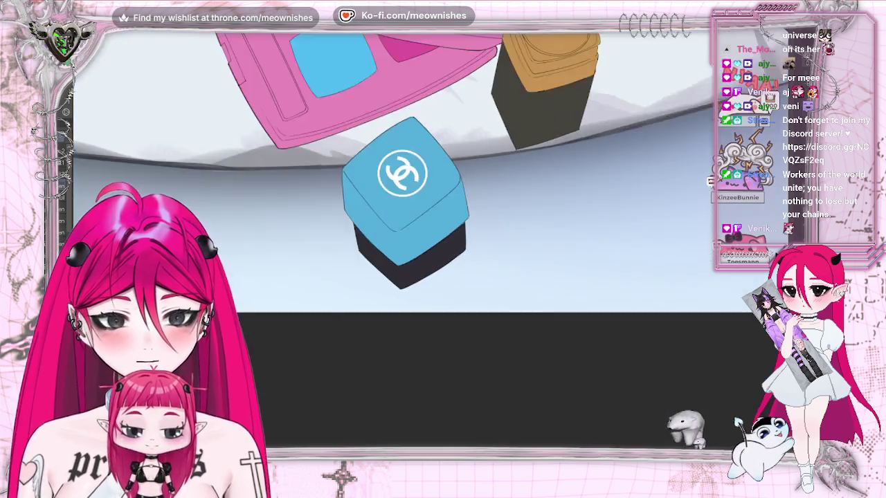
scroll(440, 239, down, 5)
scroll(433, 241, down, 3)
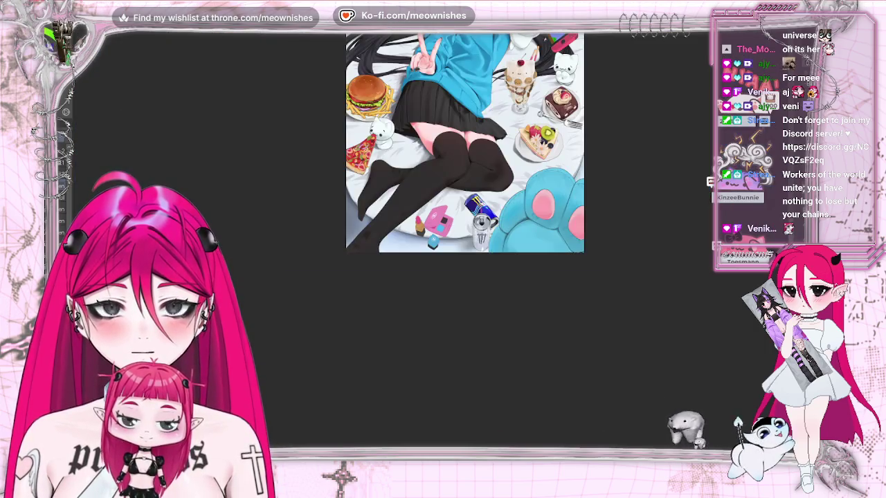
scroll(440, 242, down, 3)
scroll(440, 242, down, 3)
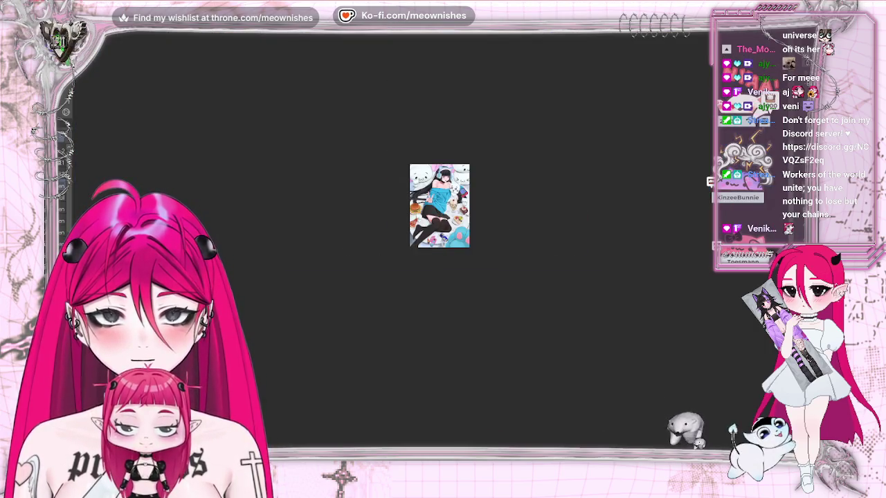
scroll(440, 239, up, 3)
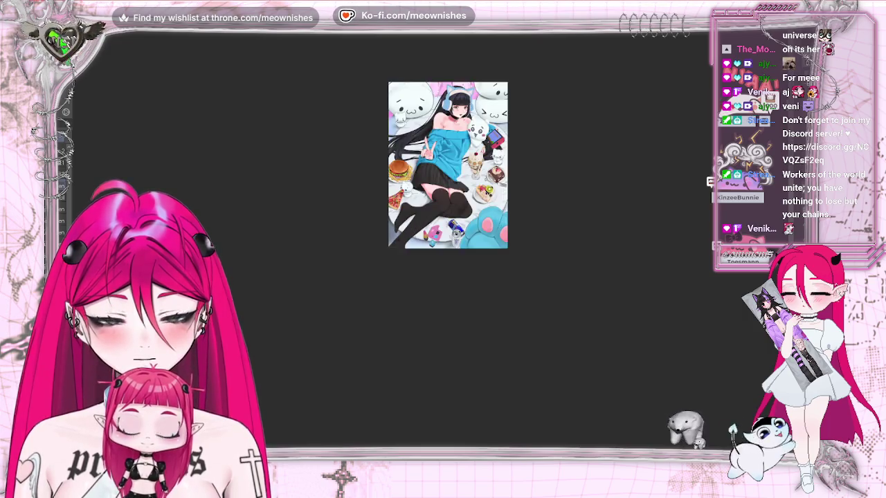
scroll(440, 239, up, 5)
scroll(431, 232, up, 2)
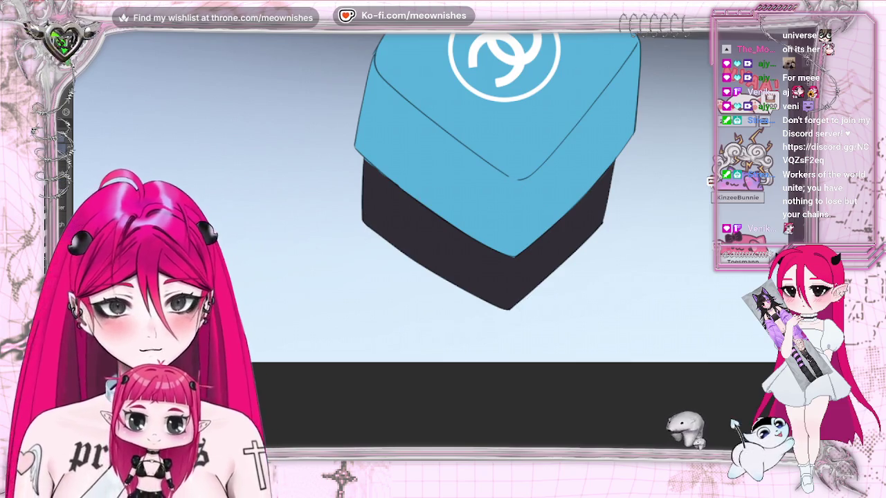
scroll(429, 173, right, 3)
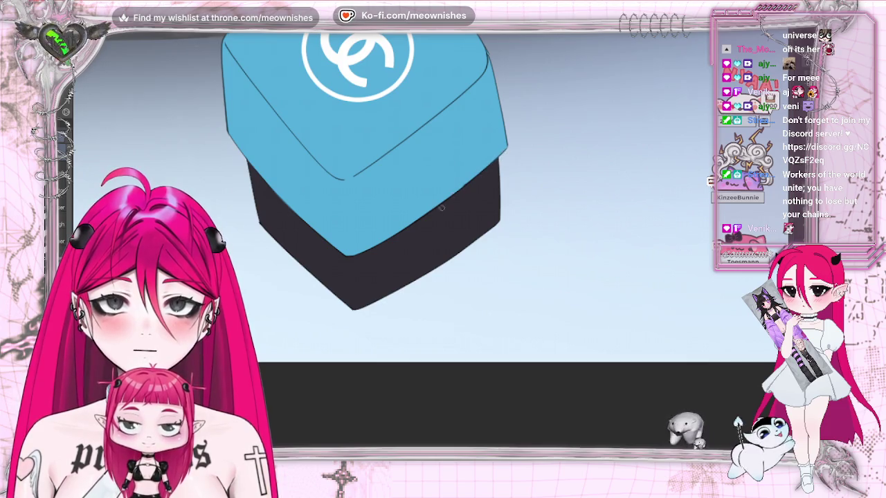
scroll(441, 207, down, 1)
scroll(441, 208, down, 1)
scroll(441, 208, down, 3)
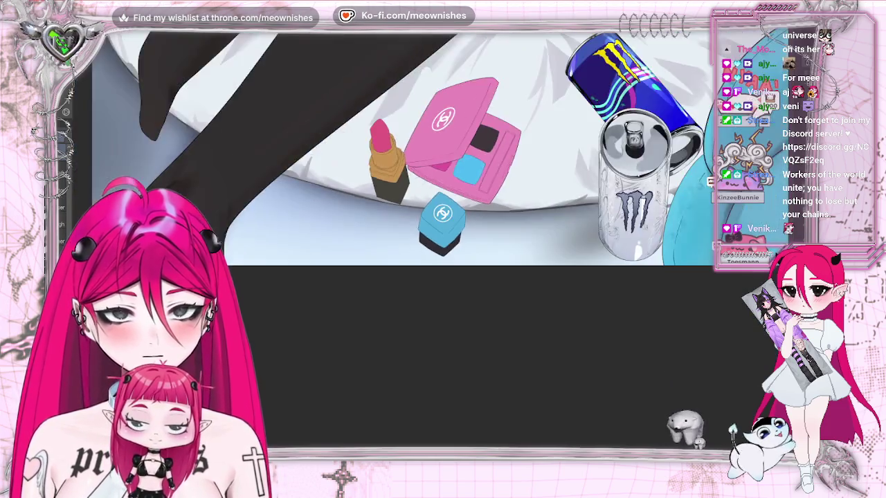
scroll(441, 208, down, 2)
scroll(441, 208, up, 2)
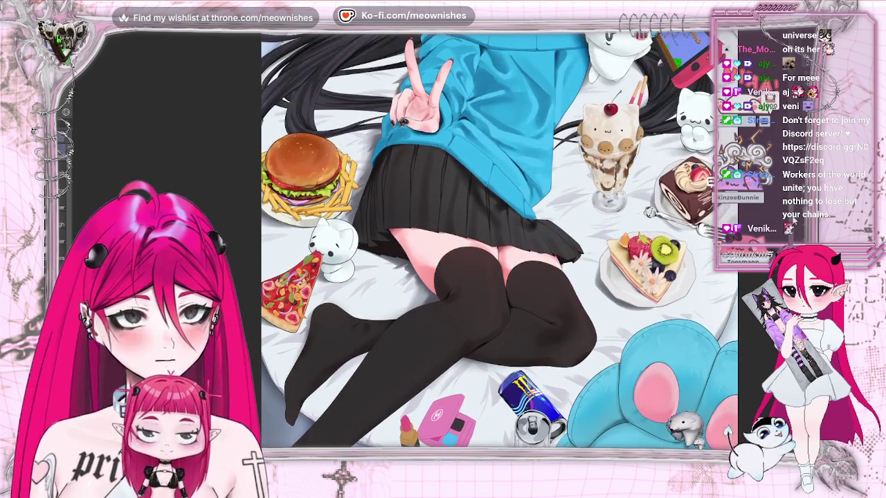
drag(408, 374, 408, 422)
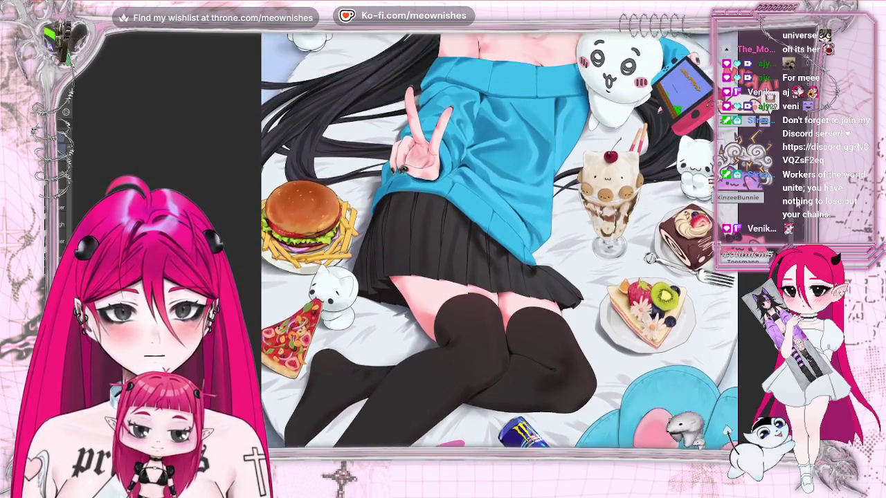
key(ctrl+0)
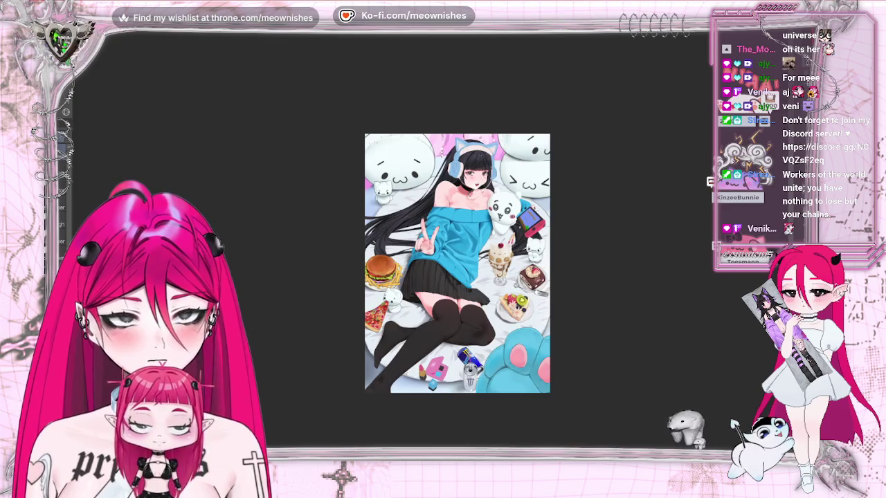
scroll(429, 245, up, 1)
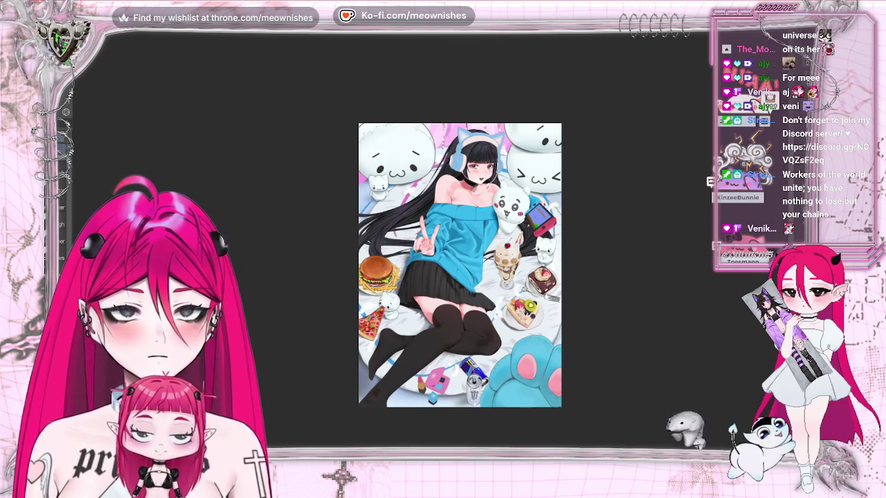
scroll(432, 246, down, 1)
scroll(431, 246, down, 1)
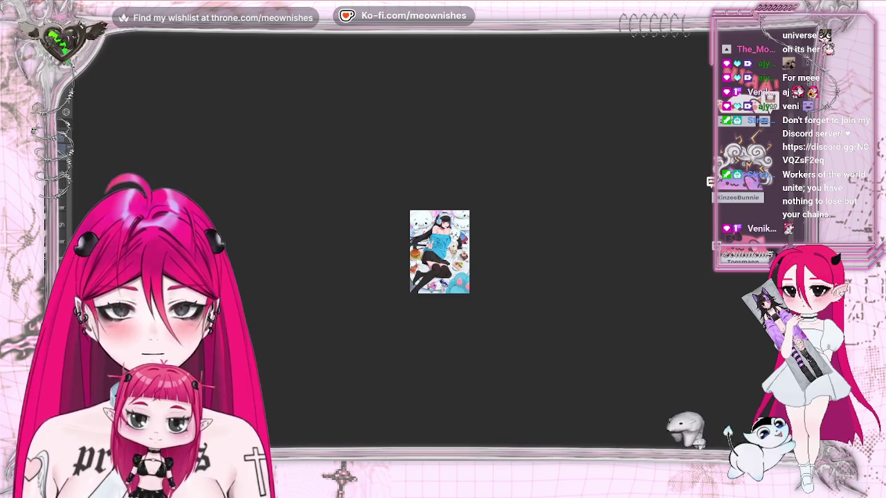
scroll(431, 247, up, 1)
scroll(432, 246, up, 1)
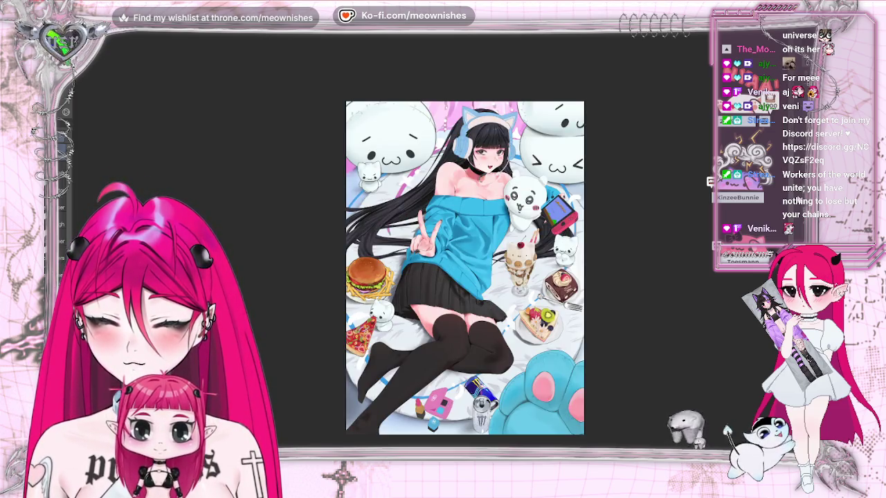
- Mirror the canvas to check the composition, flip it back, and adjust the zoom
scroll(464, 235, down, 1)
scroll(465, 236, down, 1)
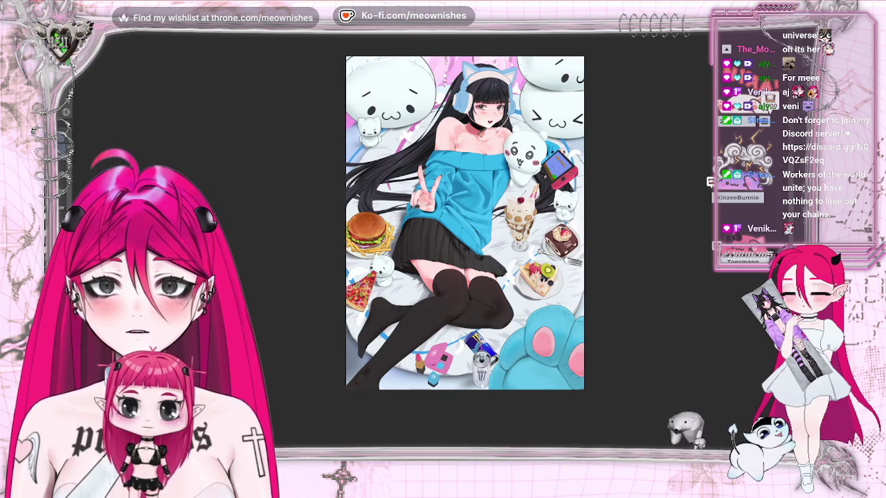
key(m)
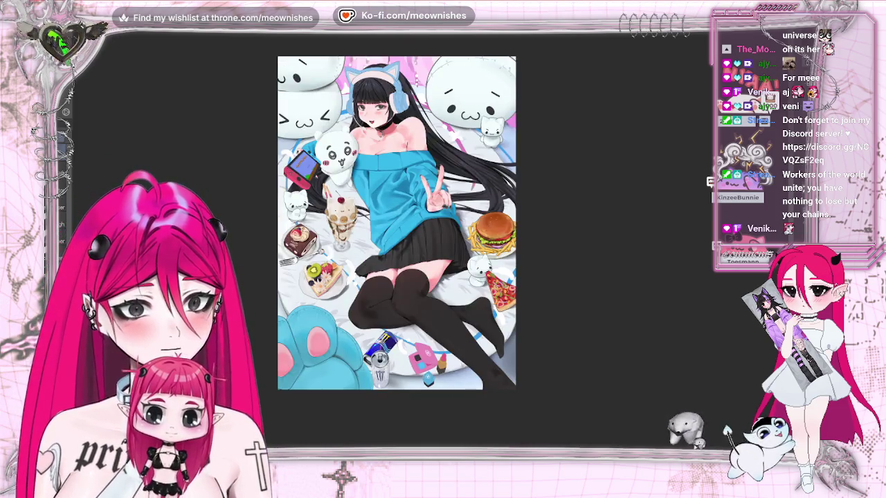
key(m)
key(minus)
key(plus)
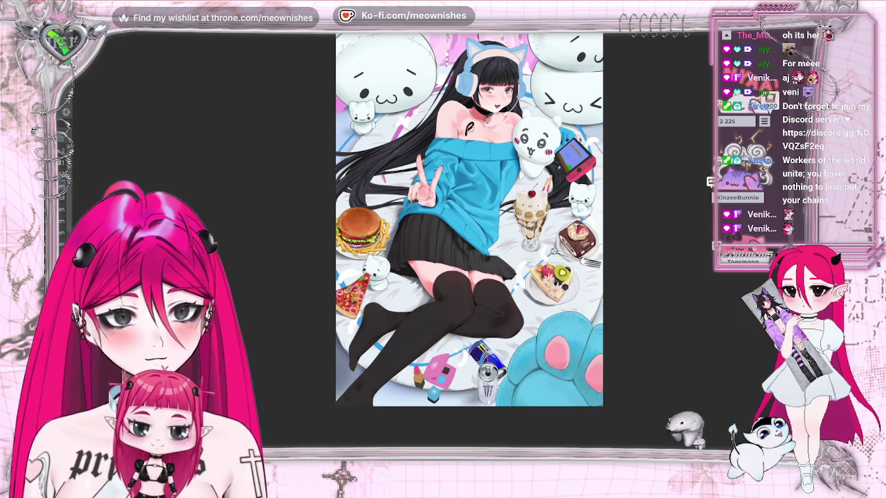
- Handwrite the letters BRB in dark ink on the girl's bare shoulder
drag(473, 137, 479, 126)
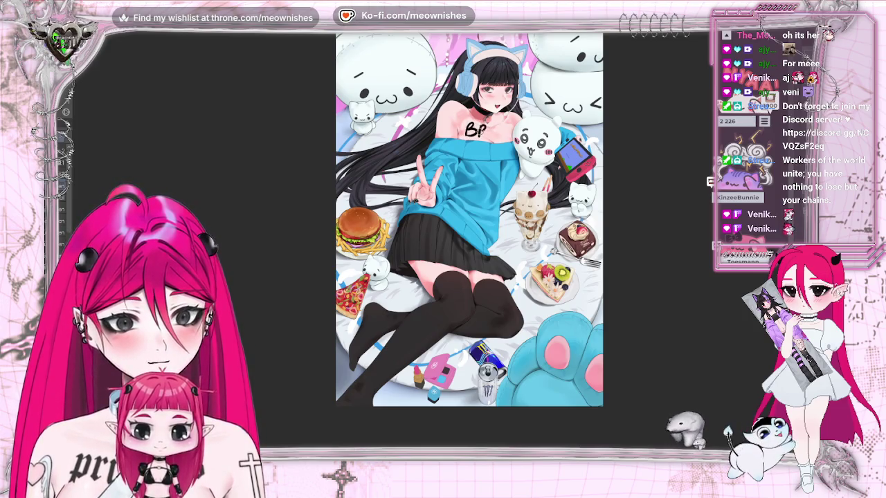
drag(496, 132, 504, 133)
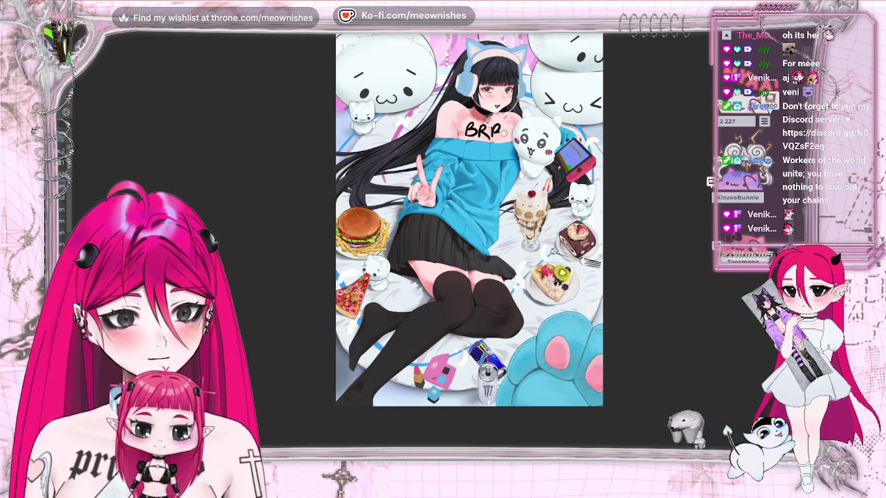
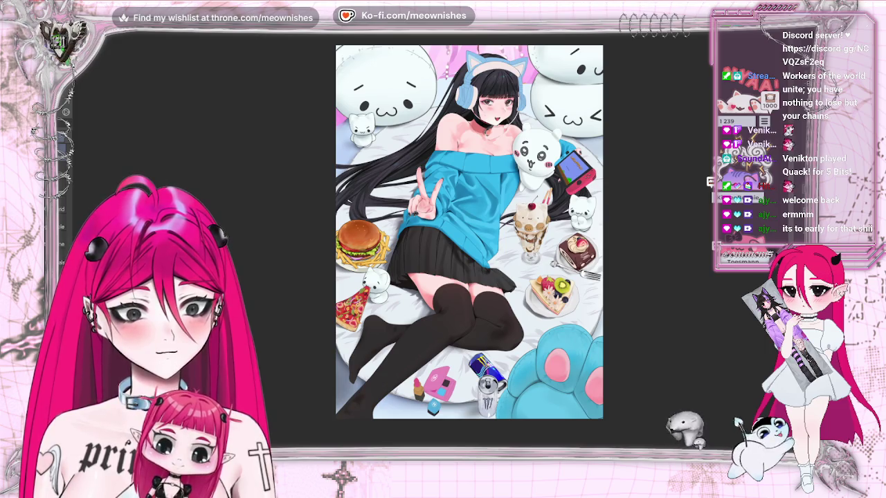
- Zoom out, zoom back in and mirror the view to check the illustration's composition
key(ctrl+minus)
key(ctrl+minus)
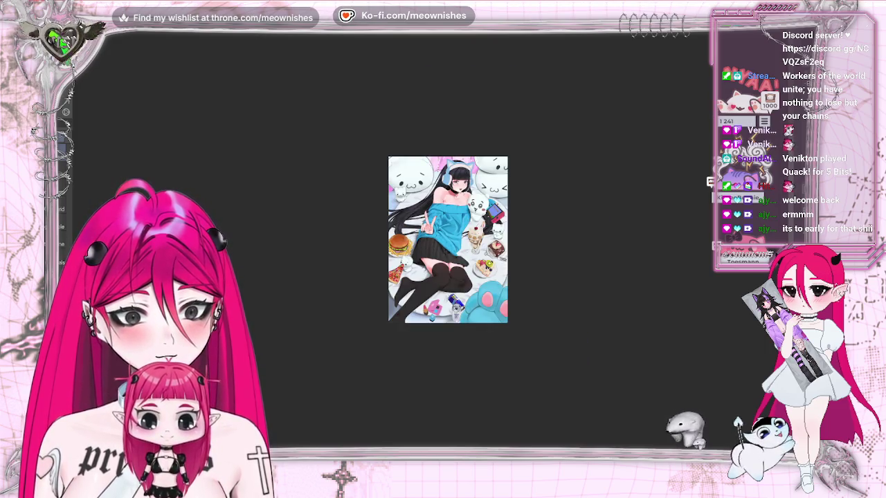
key(ctrl+plus)
key(ctrl+plus)
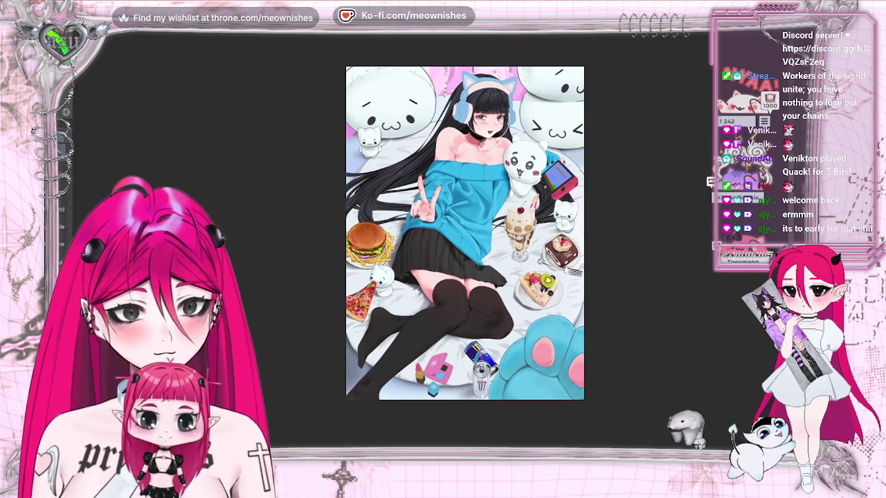
key(m)
key(m)
key(ctrl+minus)
key(ctrl+minus)
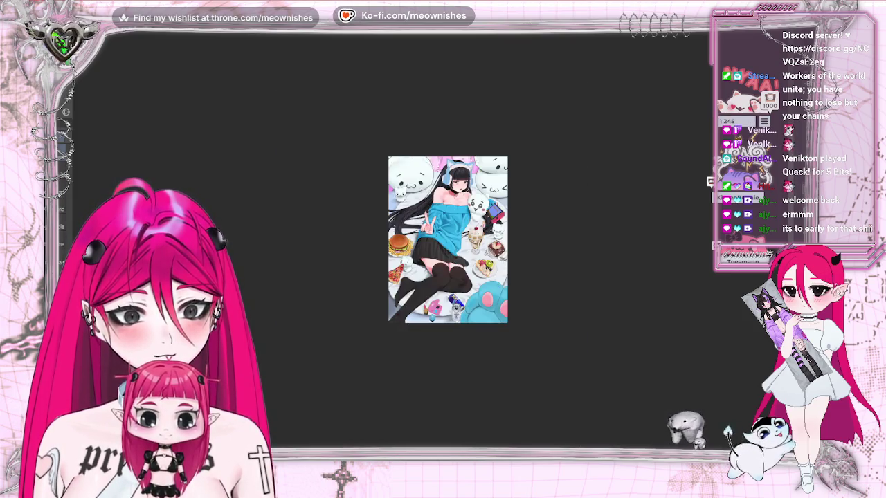
key(ctrl+plus)
key(ctrl+plus)
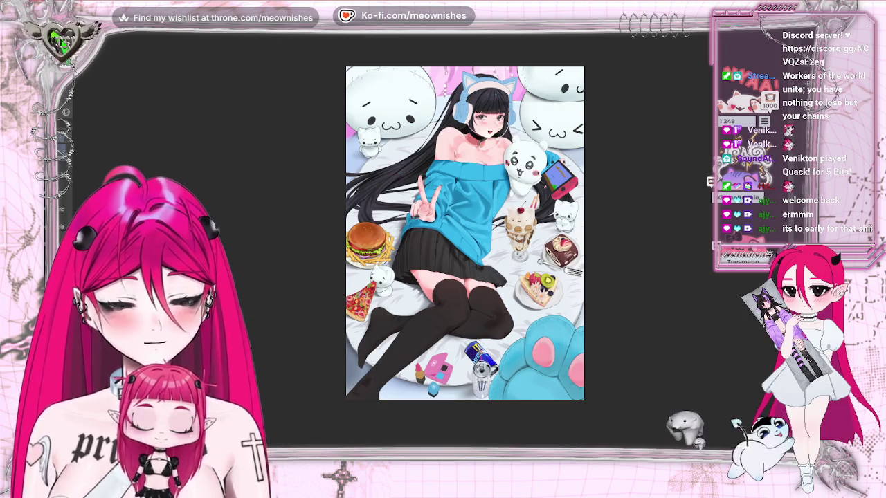
- Zoom in on the eyeshadow compact and paint two darker strokes along its brush groove
scroll(464, 234, down, 3)
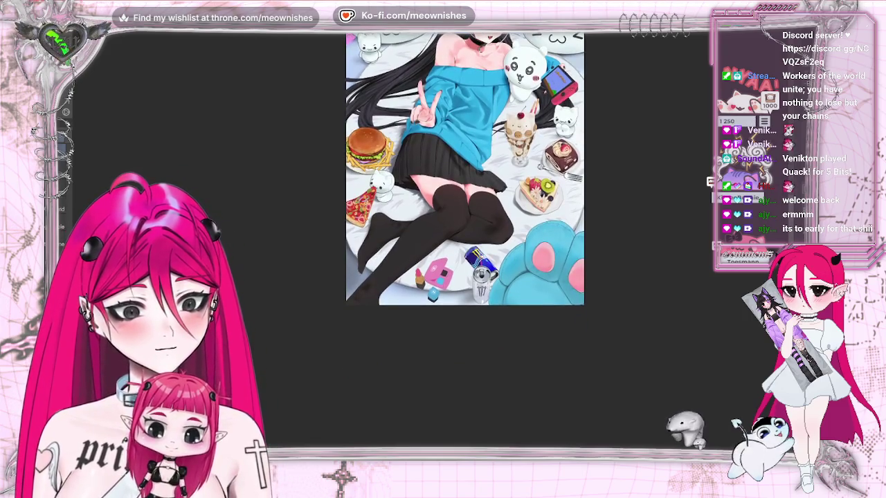
scroll(429, 281, up, 3)
scroll(429, 280, up, 2)
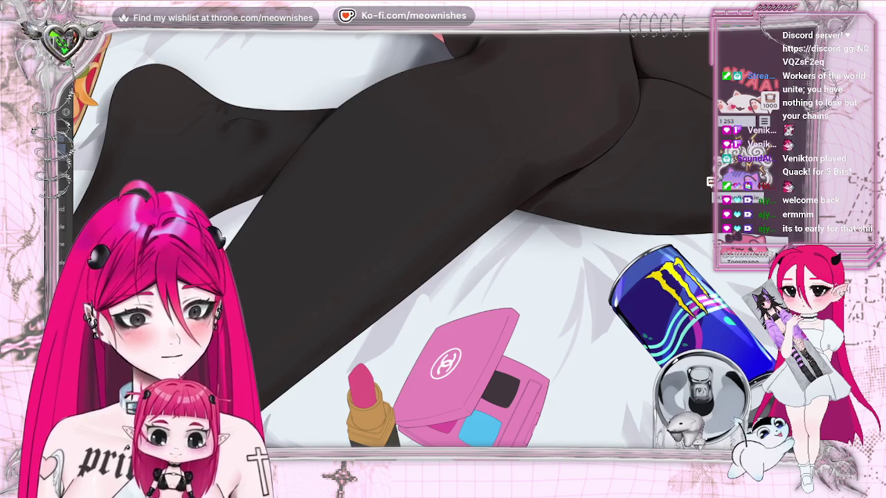
scroll(430, 280, up, 2)
scroll(429, 273, up, 1)
scroll(429, 273, up, 1)
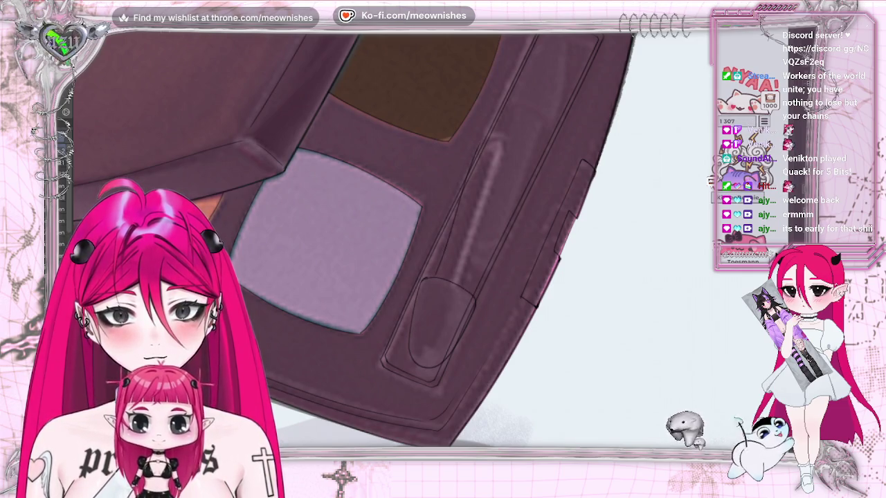
drag(455, 220, 484, 147)
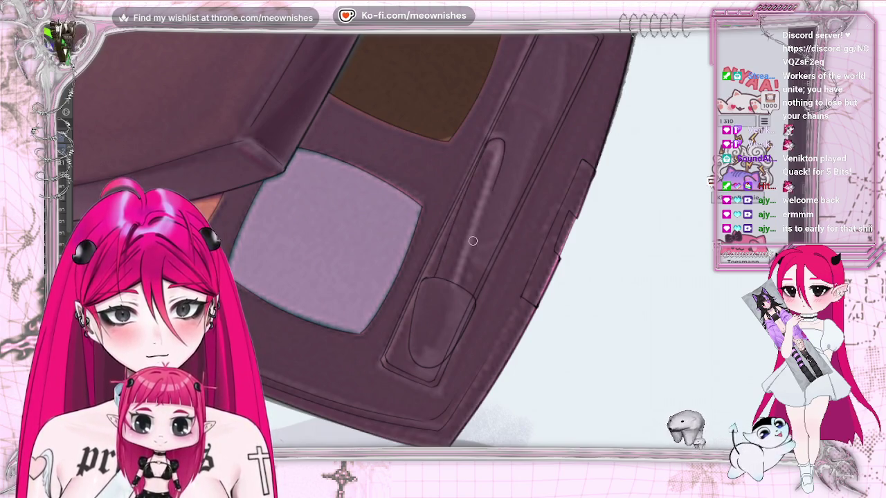
drag(473, 241, 492, 191)
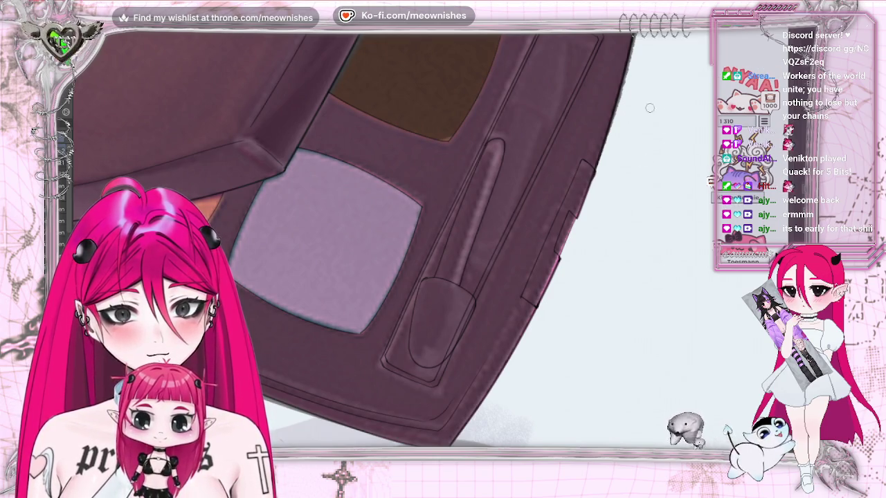
scroll(429, 236, down, 5)
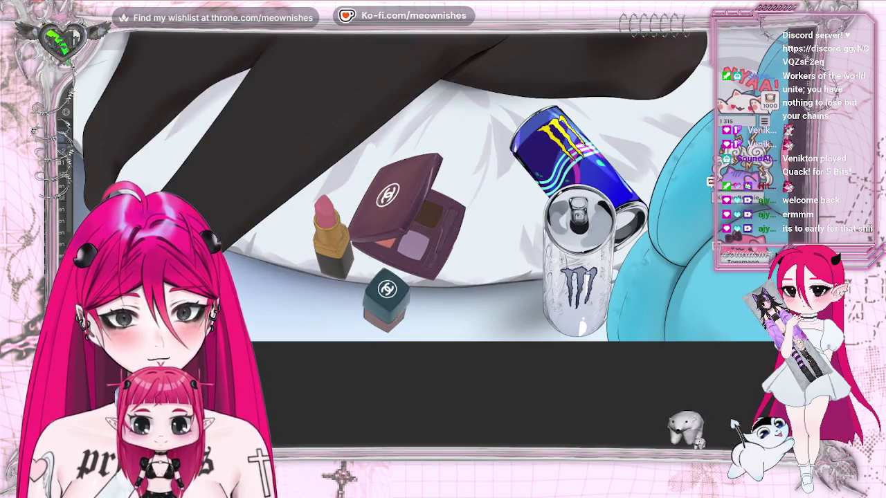
- Zoom closer on the groove and draw a lasso selection around it
scroll(388, 208, up, 3)
scroll(439, 248, up, 2)
scroll(439, 249, up, 2)
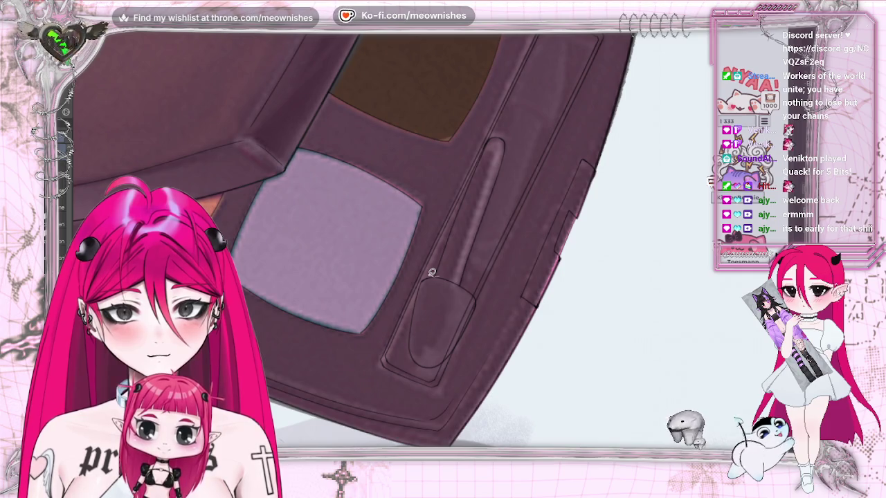
drag(475, 279, 414, 251)
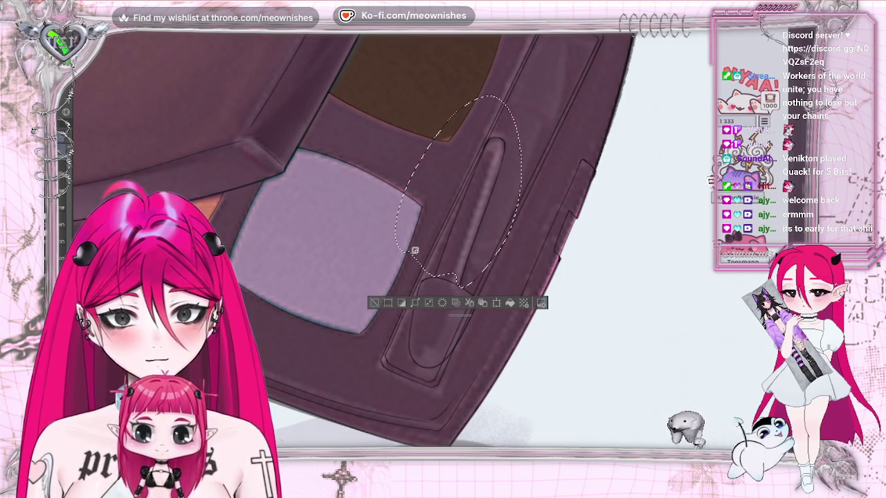
- Nudge the selected groove a few pixels down and right, then deselect
drag(493, 228, 496, 231)
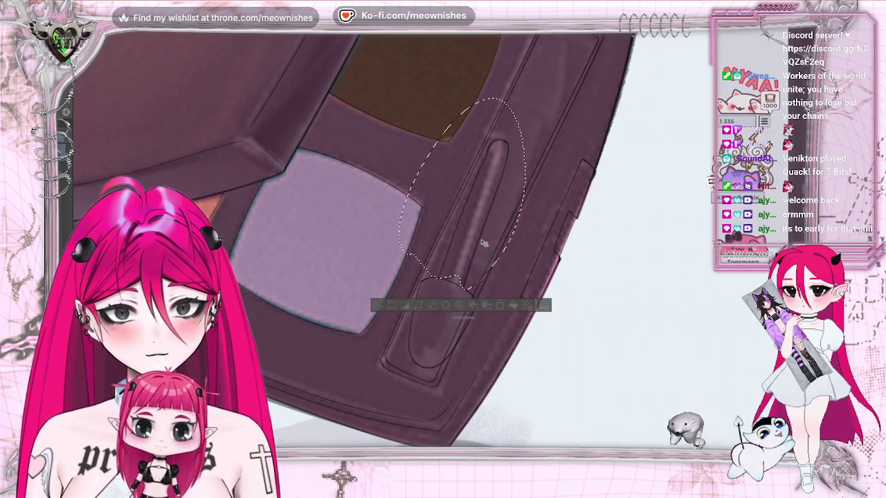
key(ctrl+d)
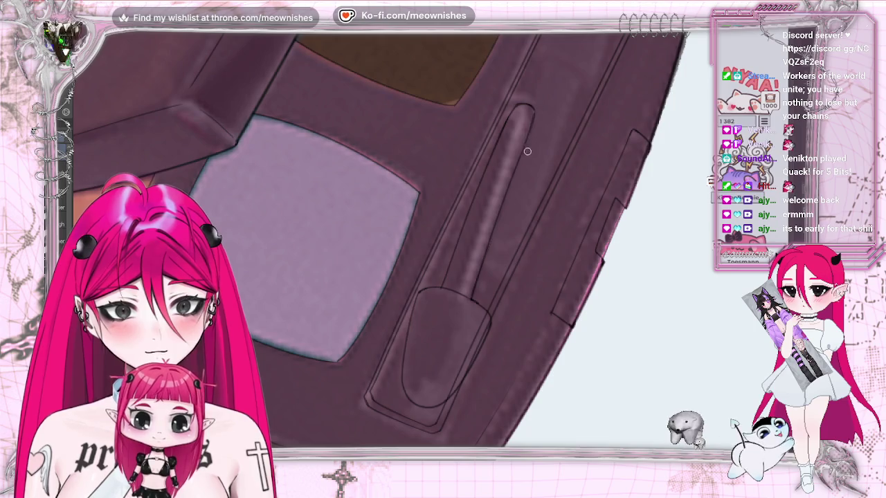
key(5)
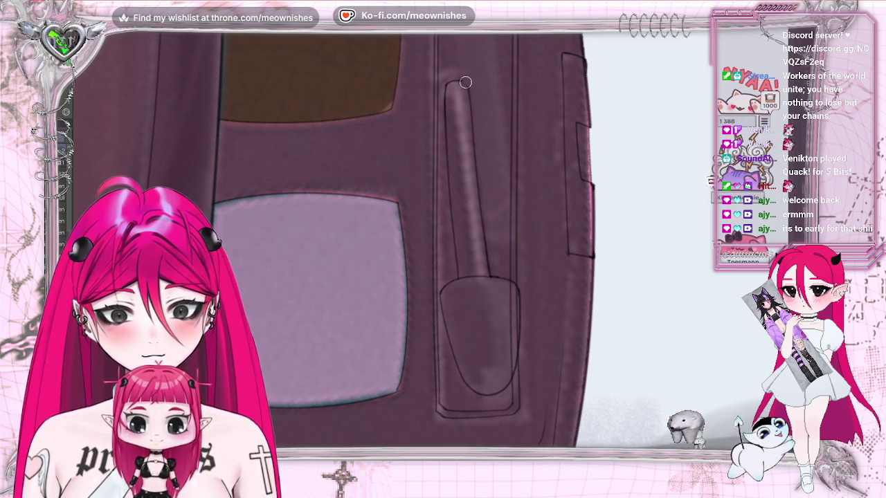
drag(415, 207, 471, 263)
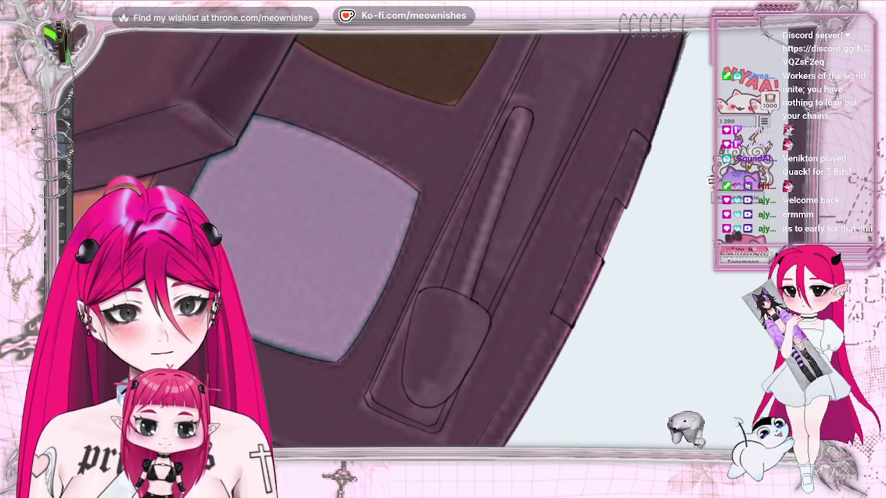
scroll(425, 240, down, 3)
scroll(425, 239, down, 2)
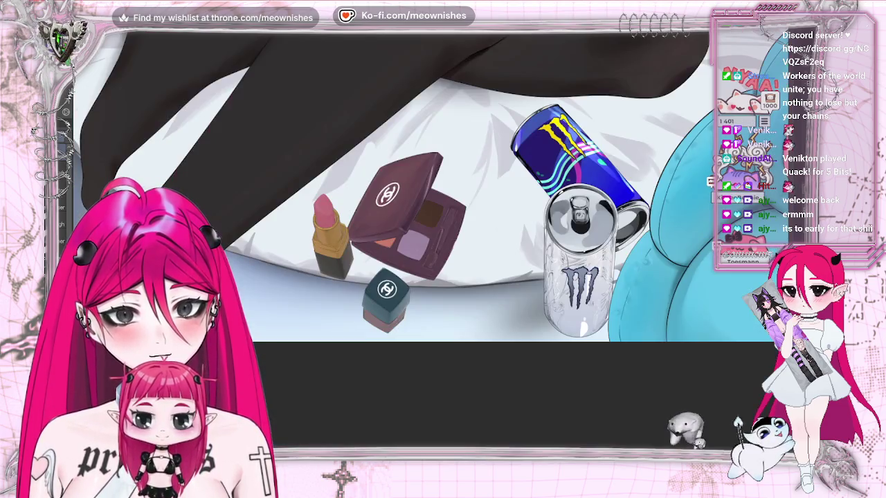
scroll(425, 239, up, 5)
key(r)
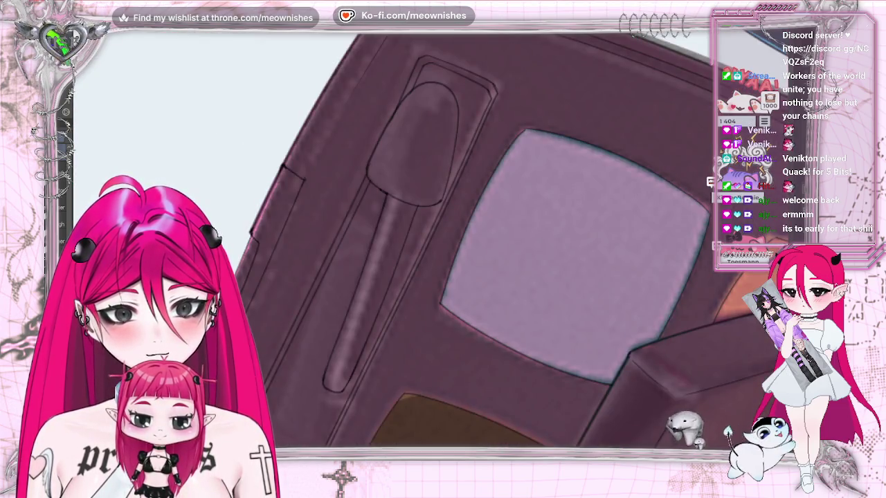
key(r)
scroll(425, 240, down, 2)
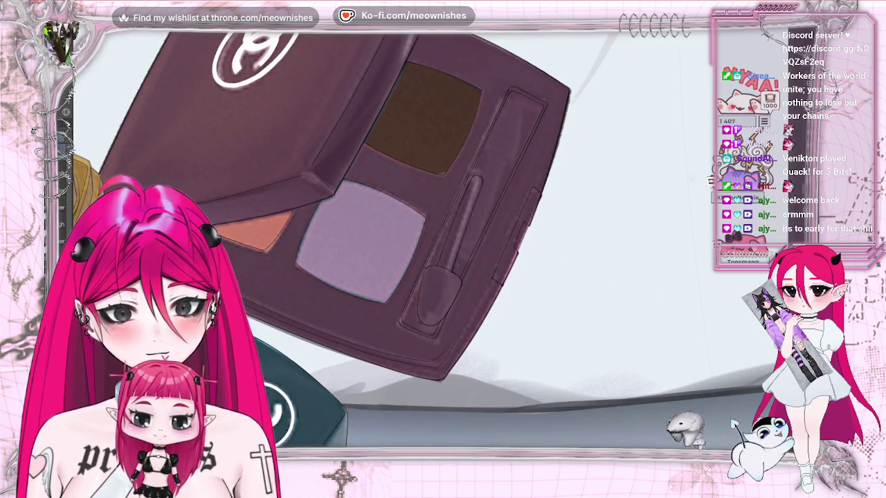
key(ctrl+0)
scroll(416, 207, up, 3)
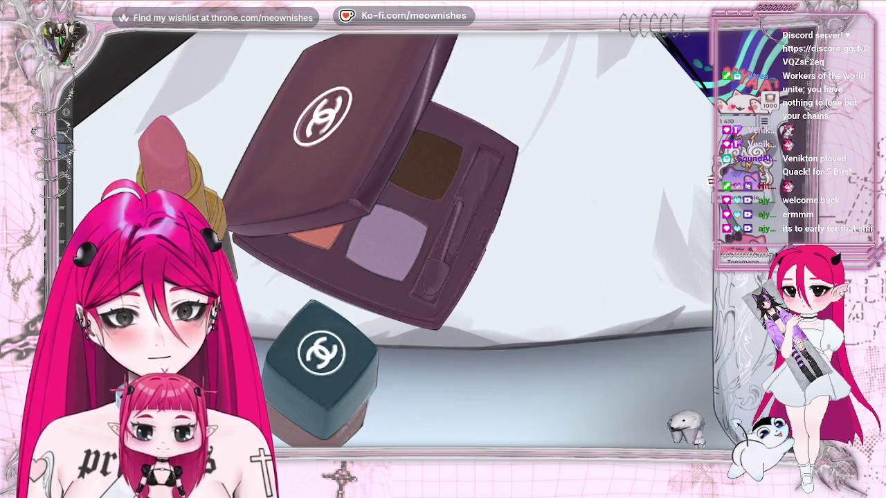
- Undo the last change and review the whole illustration, zooming and mirroring the view
key(ctrl+z)
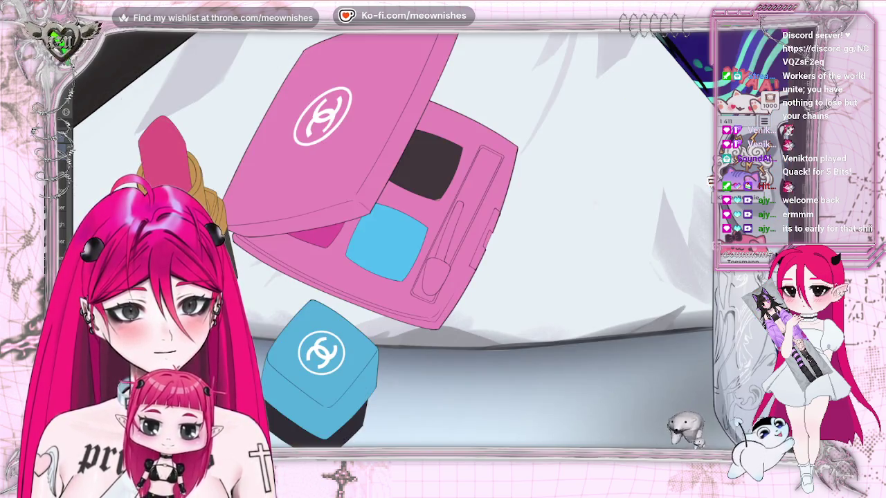
key(ctrl+0)
scroll(415, 207, up, 3)
scroll(416, 208, up, 1)
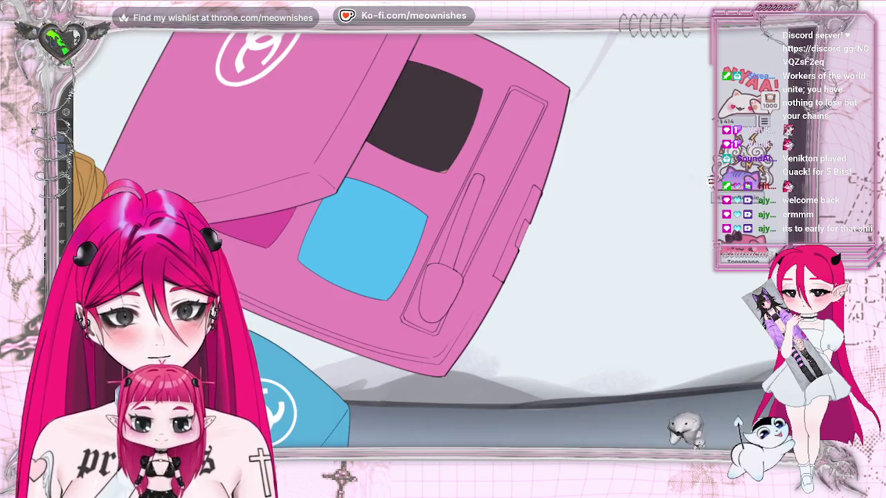
scroll(429, 250, up, 1)
key(m)
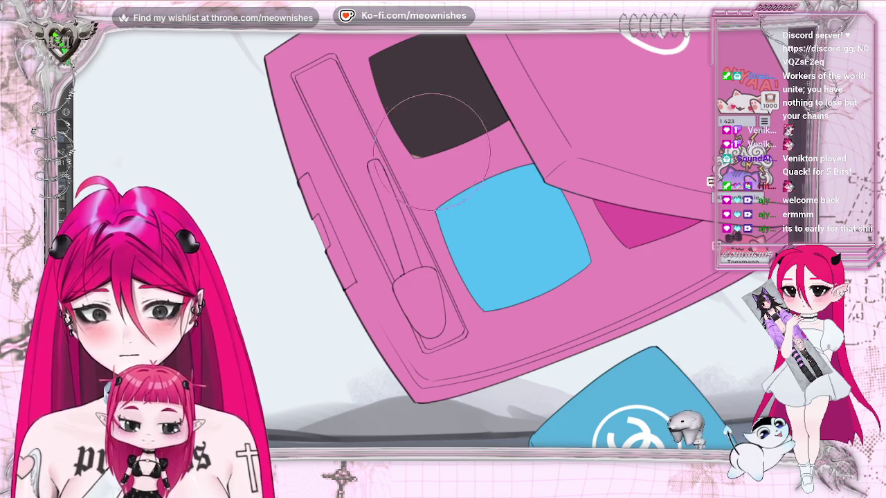
key(m)
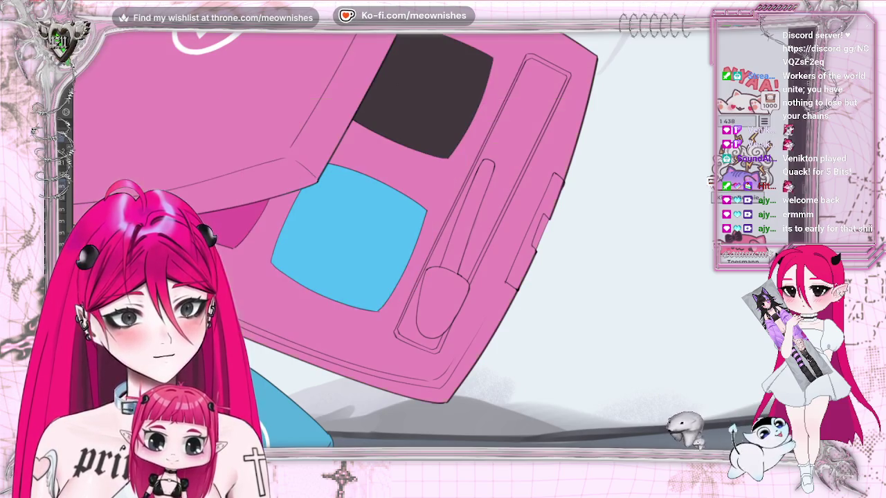
- Paint the applicator's rounded tip solid dark brown inside the compact's slot
drag(428, 285, 433, 318)
scroll(427, 283, up, 1)
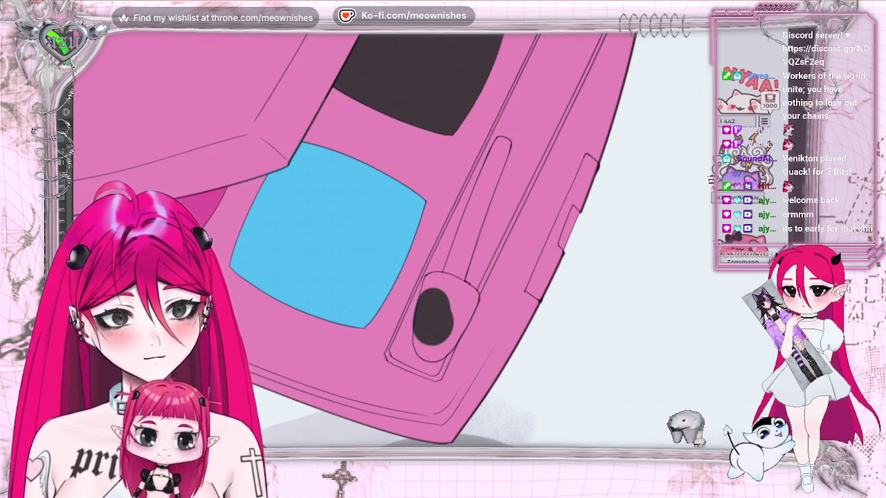
mouse_move(427, 280)
mouse_down()
mouse_move(424, 302)
mouse_move(443, 288)
mouse_up()
mouse_move(418, 337)
mouse_down()
mouse_move(454, 285)
mouse_move(440, 334)
mouse_move(414, 340)
mouse_move(475, 298)
mouse_up()
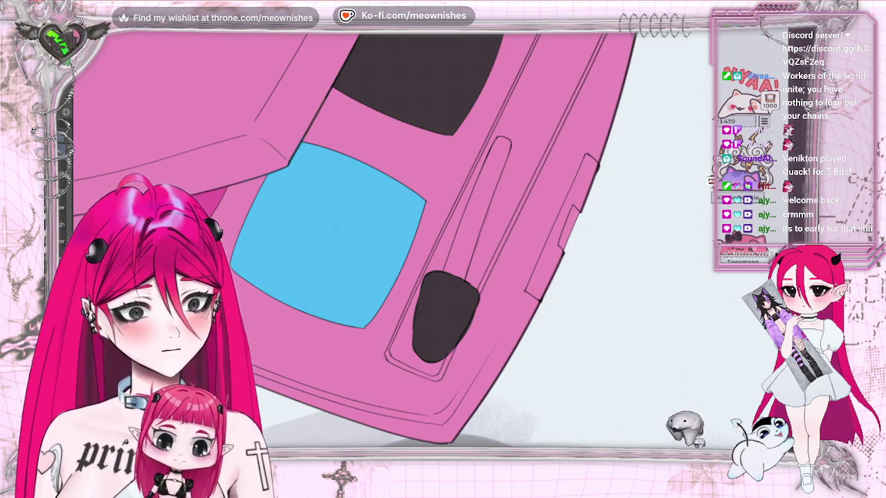
scroll(430, 243, down, 4)
scroll(405, 158, up, 2)
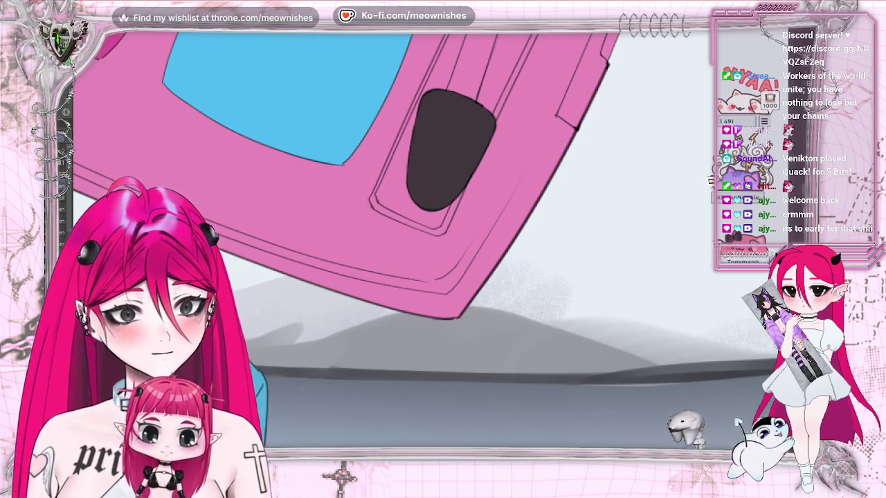
- Paint the applicator handle solid dark along the slot right up to its rounded top
scroll(443, 242, up, 5)
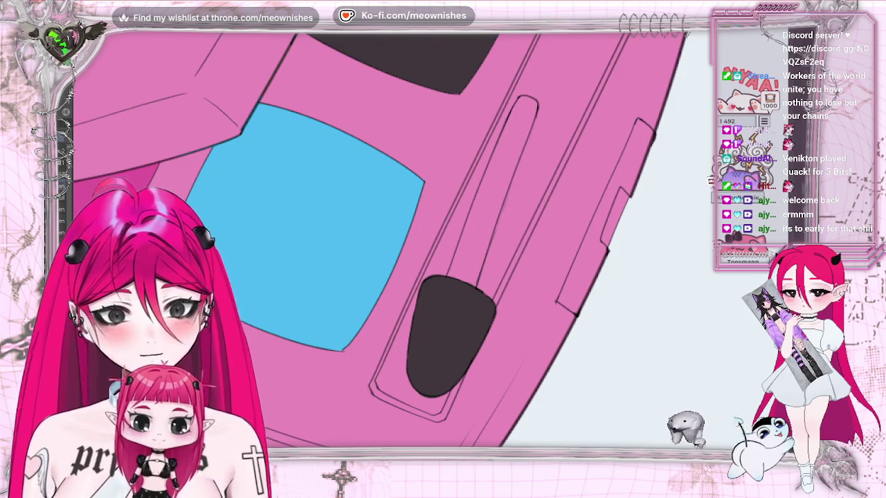
drag(474, 232, 464, 266)
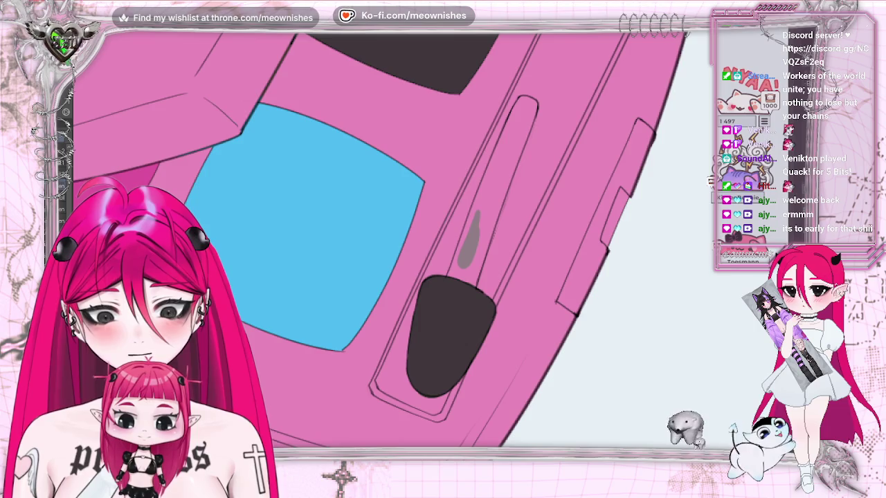
drag(483, 199, 462, 257)
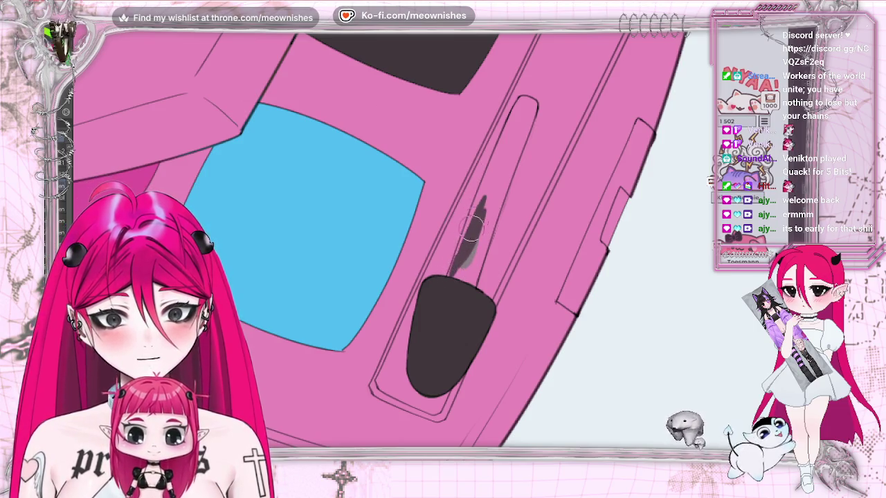
drag(506, 145, 463, 251)
mouse_move(490, 187)
mouse_down()
mouse_move(452, 273)
mouse_move(467, 275)
mouse_move(521, 123)
mouse_up()
mouse_move(504, 152)
mouse_down()
mouse_move(521, 121)
mouse_move(479, 199)
mouse_up()
mouse_move(516, 126)
mouse_down()
mouse_move(506, 137)
mouse_move(524, 104)
mouse_move(518, 131)
mouse_move(525, 121)
mouse_up()
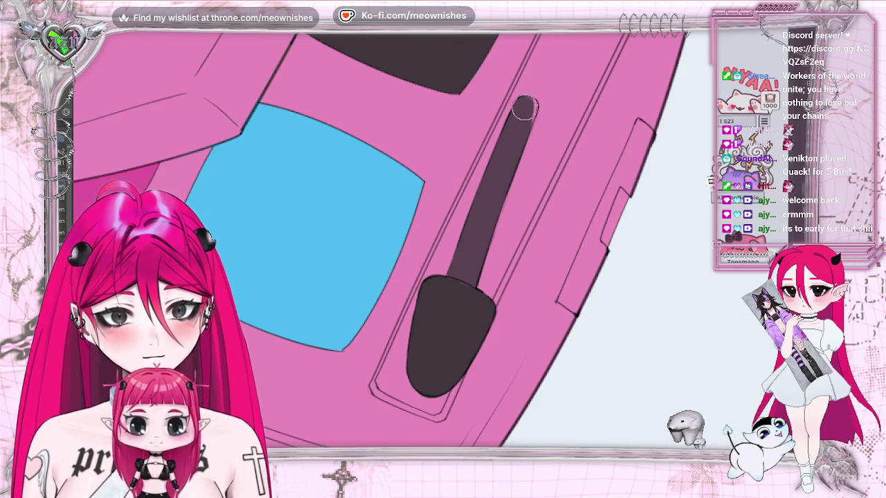
drag(524, 108, 526, 104)
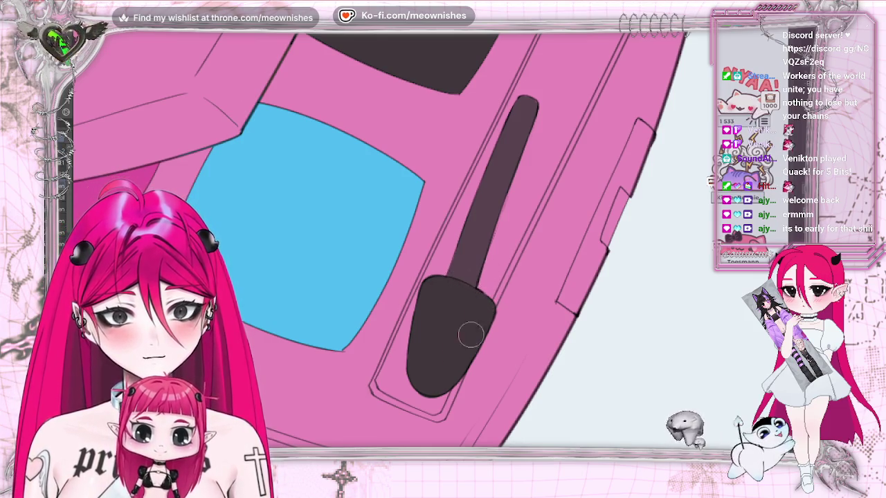
key(ctrl+0)
key(ctrl+minus)
key(ctrl+minus)
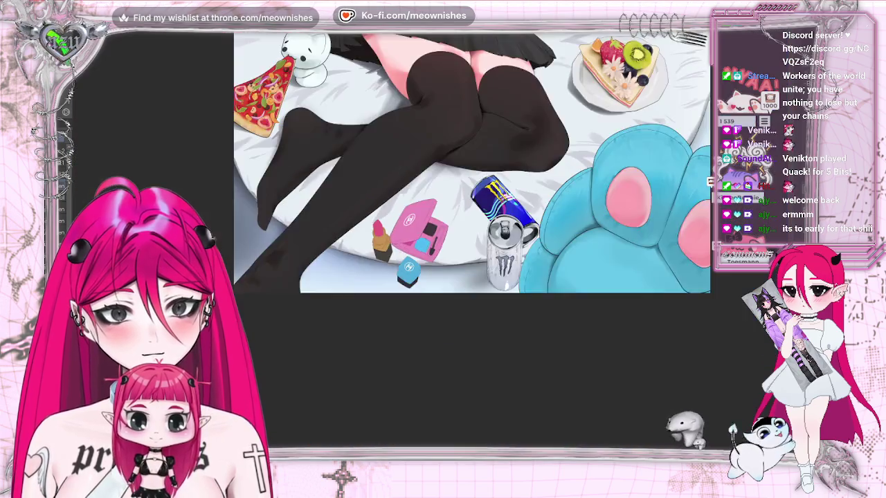
key(ctrl+minus)
key(ctrl+minus)
scroll(429, 245, up, 4)
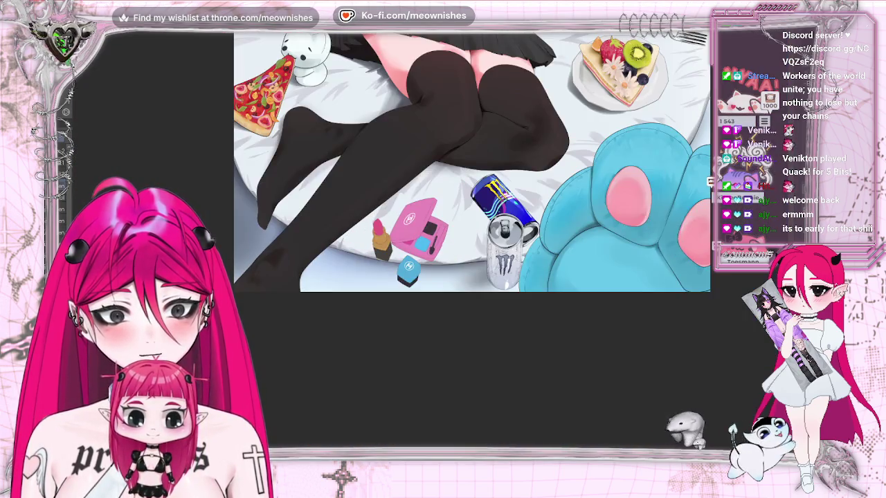
key(ctrl+minus)
key(ctrl+minus)
key(ctrl+minus)
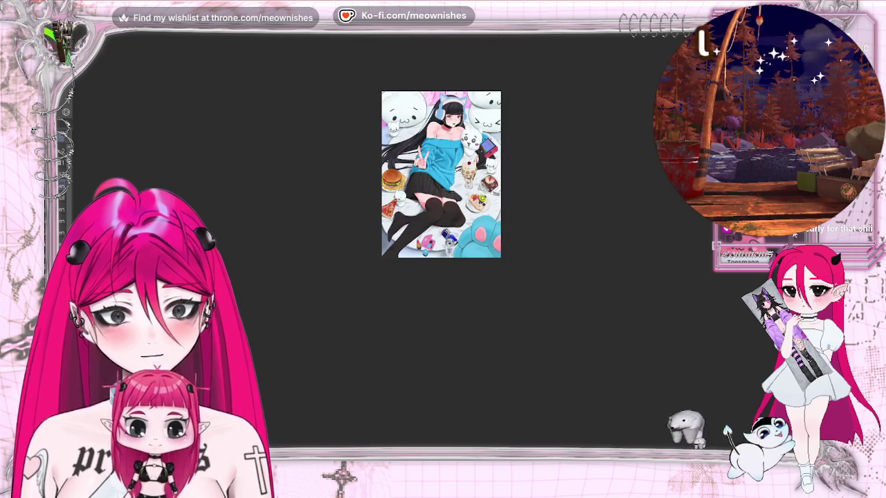
scroll(441, 187, up, 1)
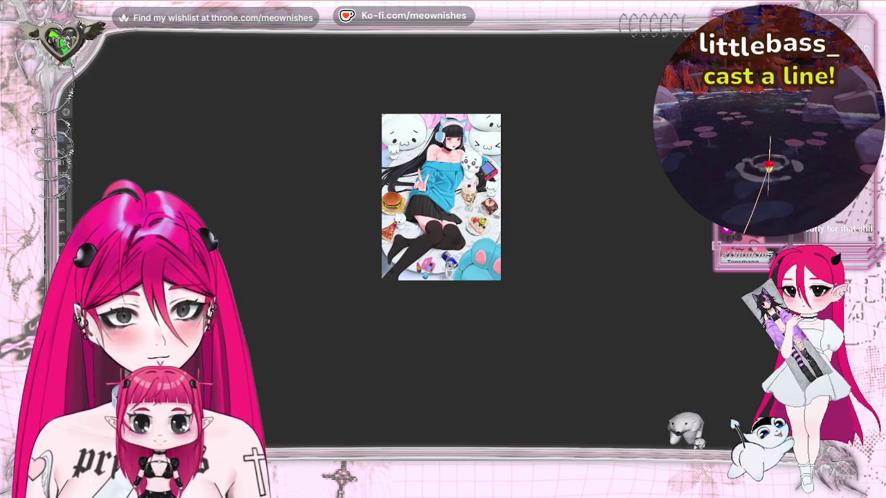
scroll(430, 249, up, 4)
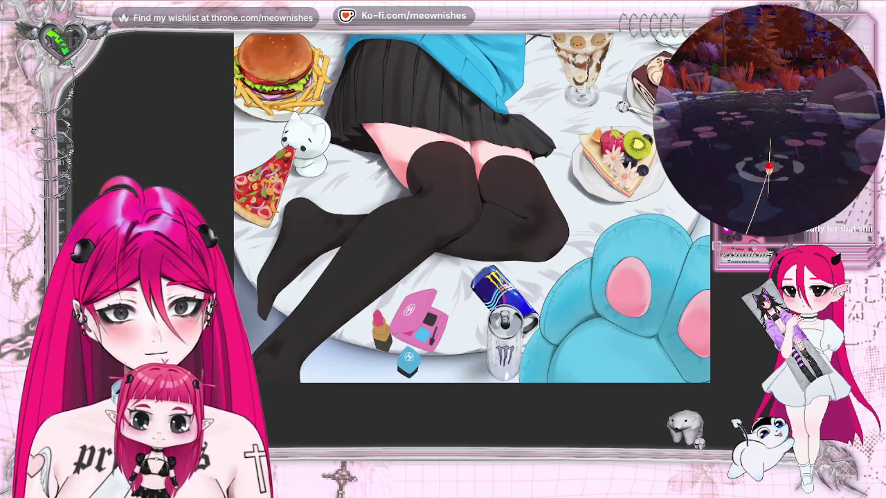
scroll(472, 208, down, 2)
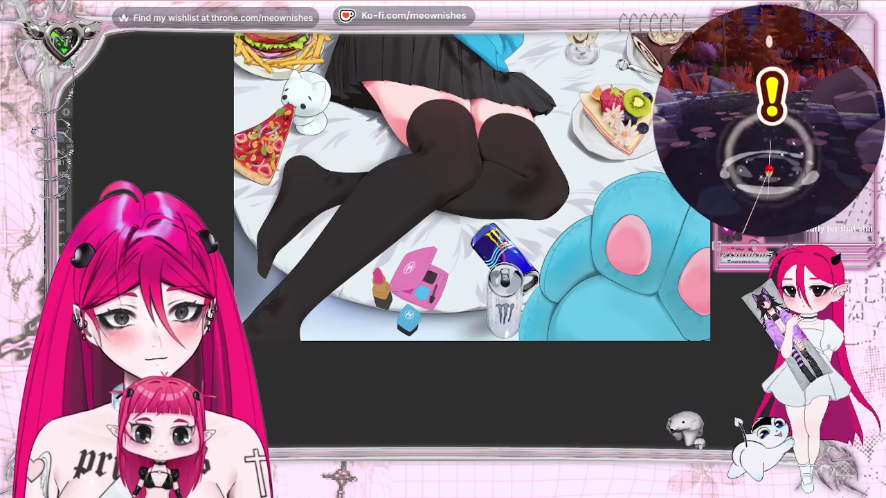
scroll(472, 241, up, 5)
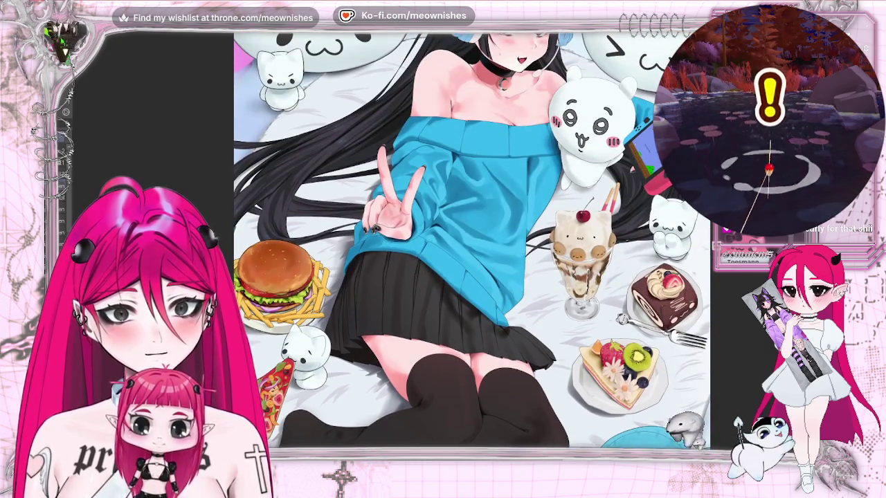
scroll(472, 241, up, 1)
scroll(472, 241, up, 1)
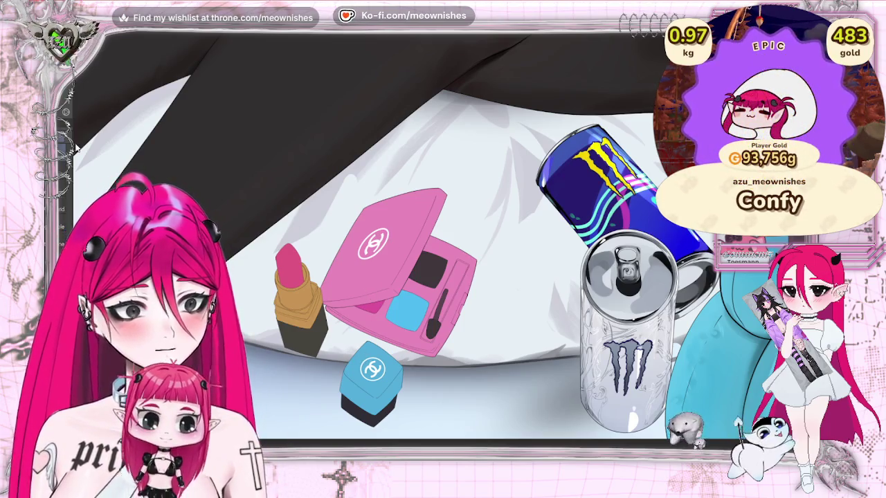
- Lasso-select the compact and lay faint darker pink shading across its lid
drag(409, 259, 506, 239)
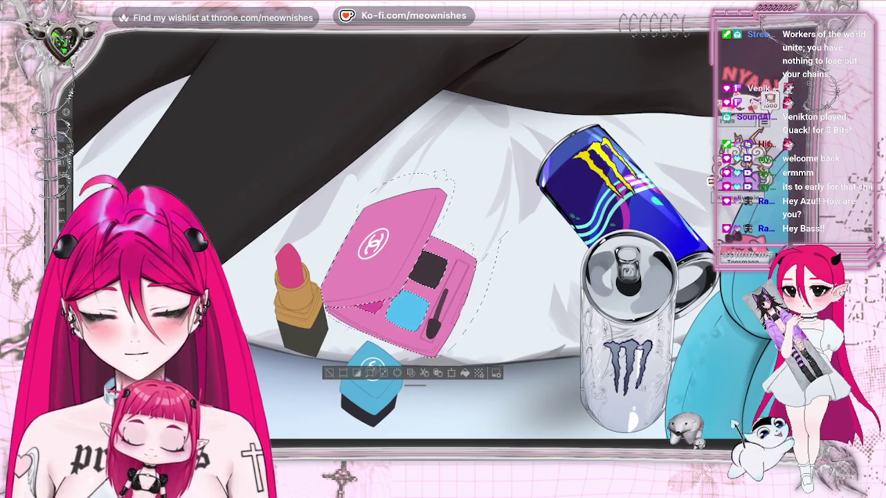
drag(365, 279, 385, 279)
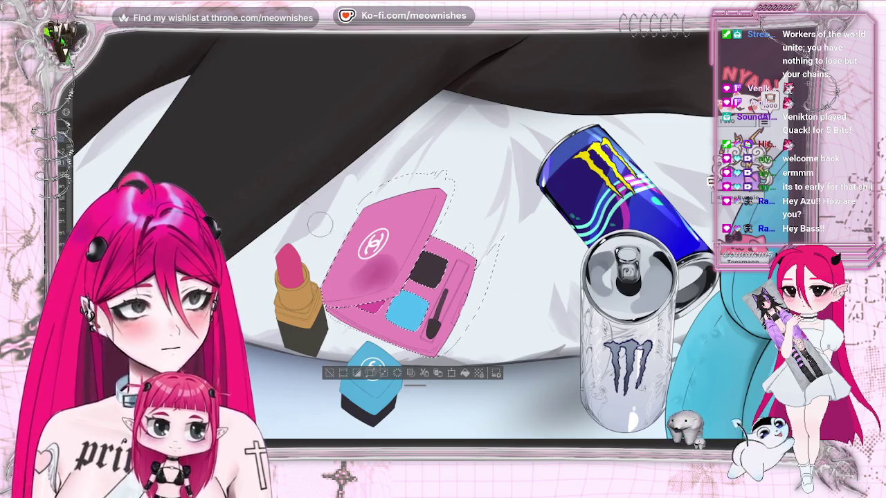
key(ctrl+z)
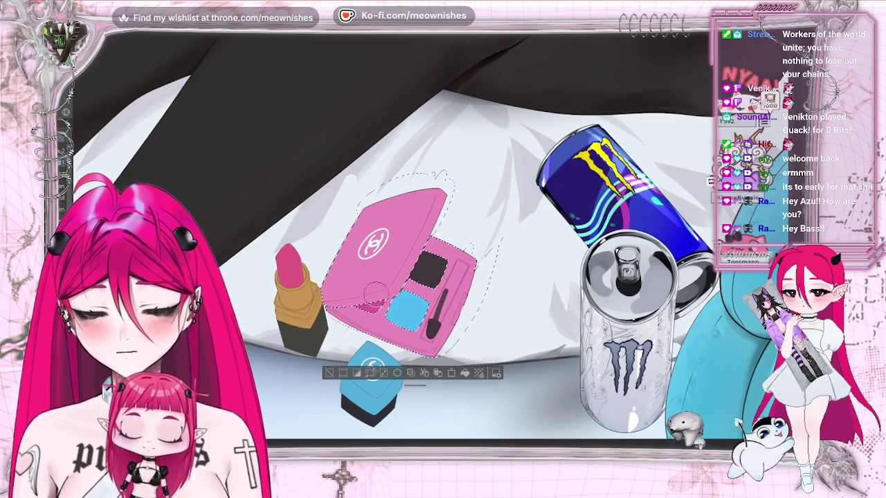
drag(364, 280, 385, 270)
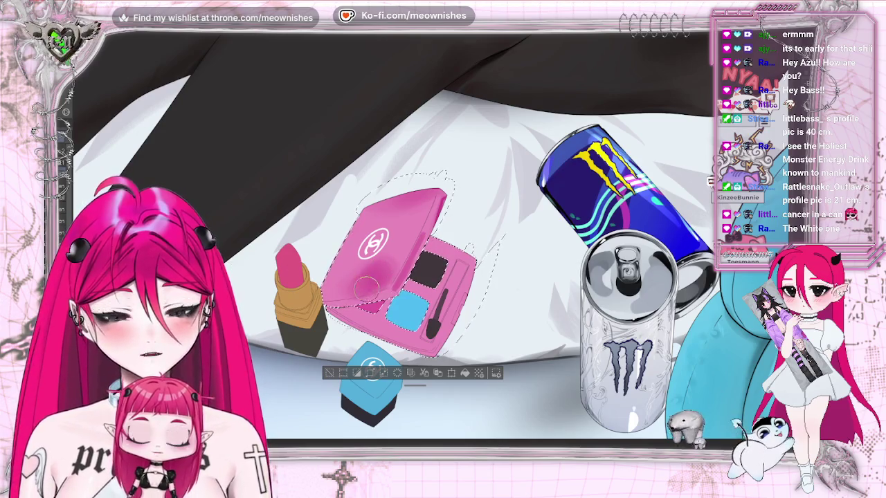
- Add more darker pink shading along the lid's lower edge and upper-right corner
drag(376, 278, 350, 297)
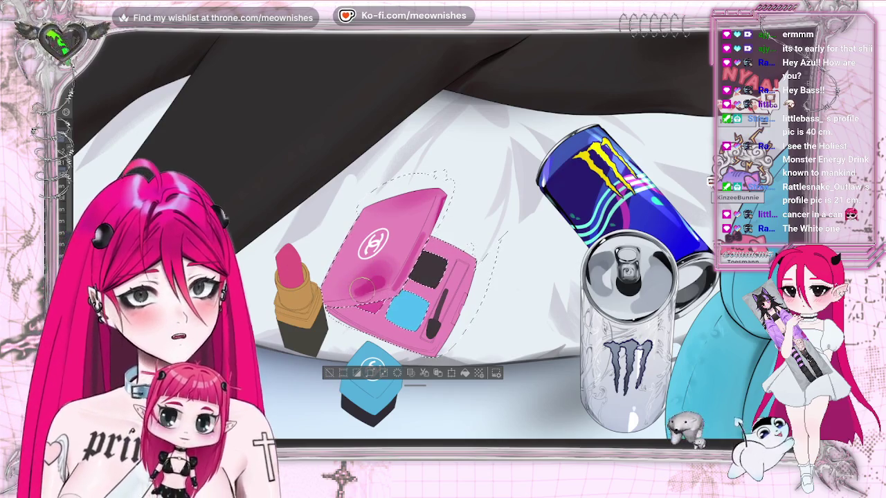
drag(435, 191, 408, 202)
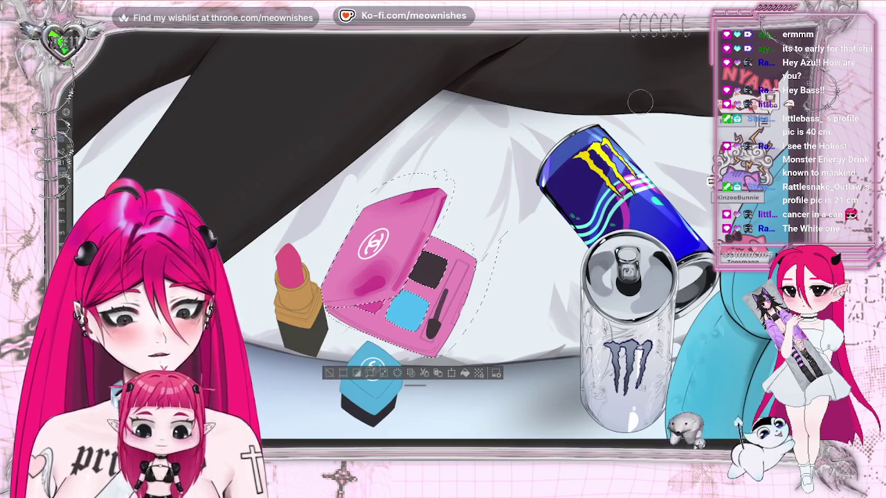
scroll(325, 302, down, 5)
scroll(325, 301, up, 4)
scroll(325, 302, up, 2)
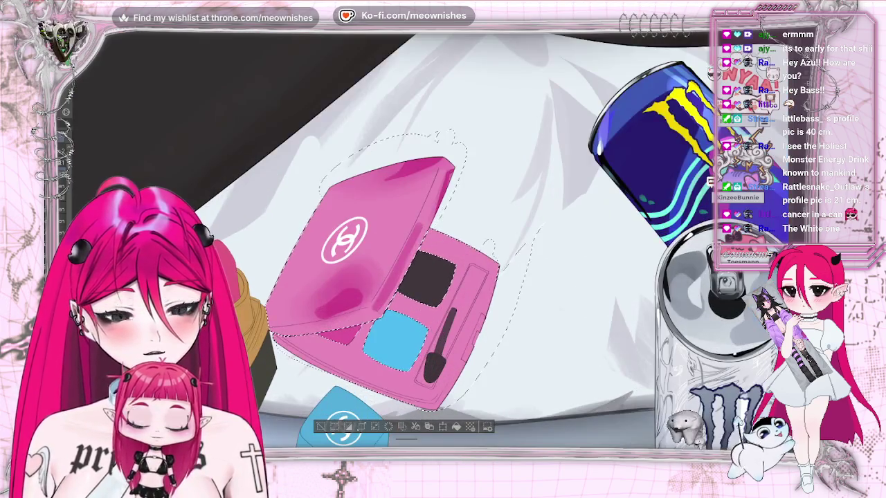